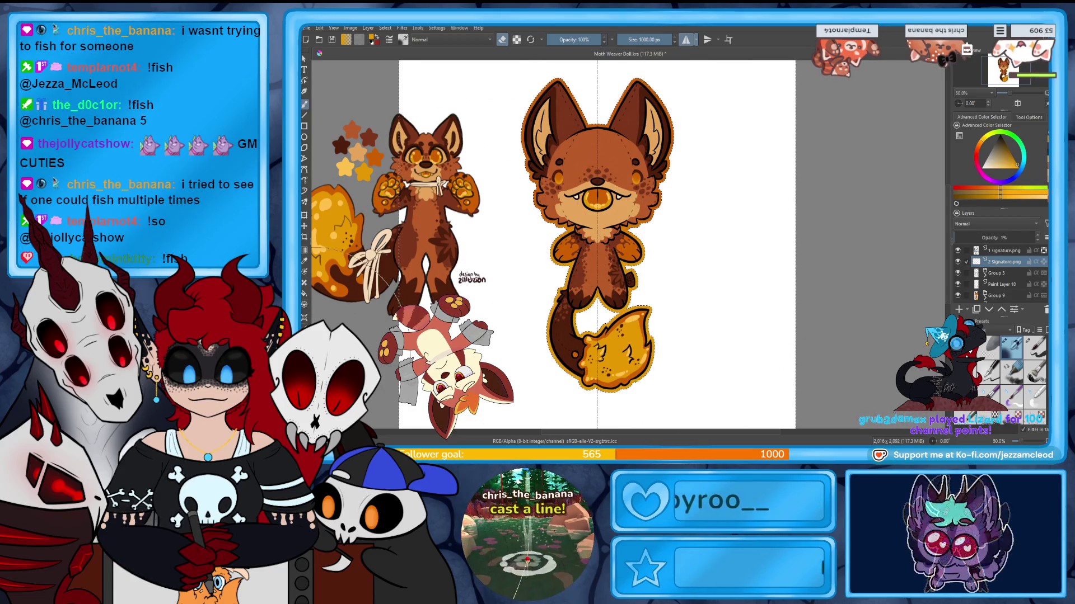
Crop the canvas around the doll, trimming the top edge down, and apply it.
left_click(305, 242)
left_click_drag(400, 252, 518, 246)
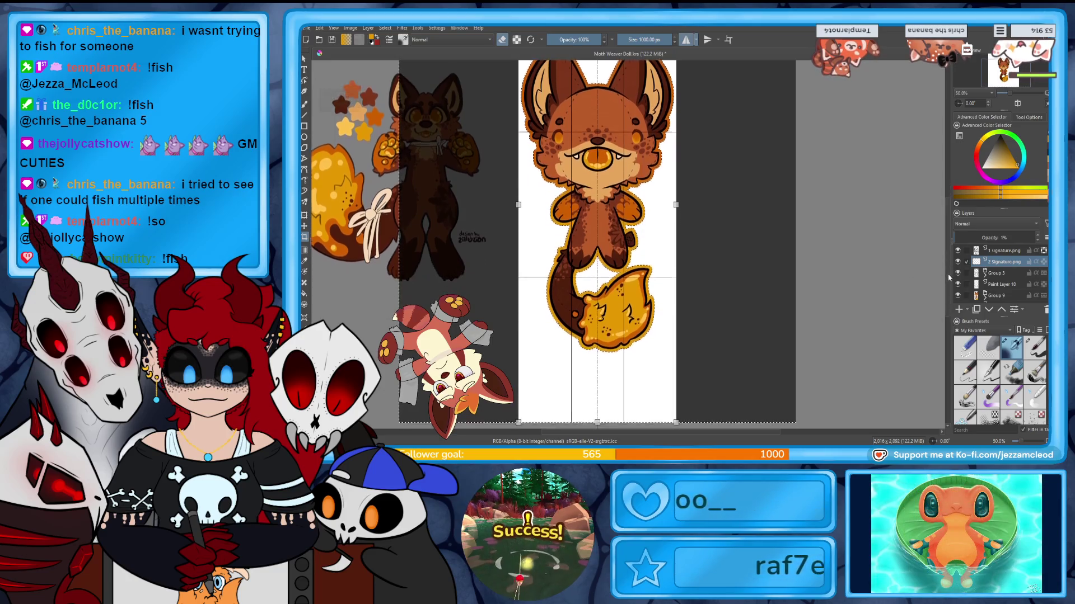
scroll(653, 355, "down", 3)
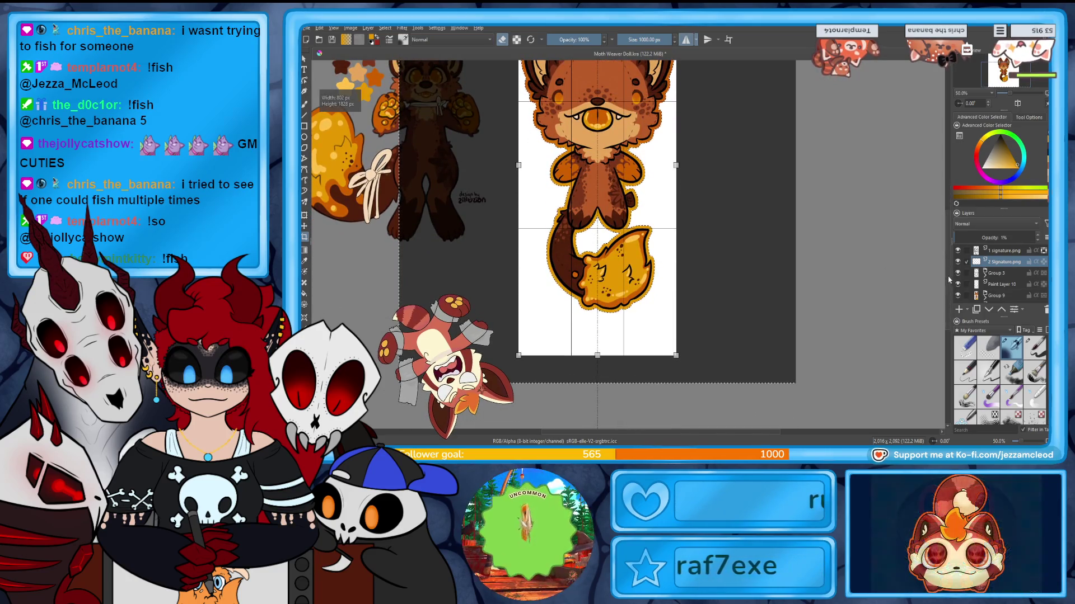
scroll(722, 251, "up", 6)
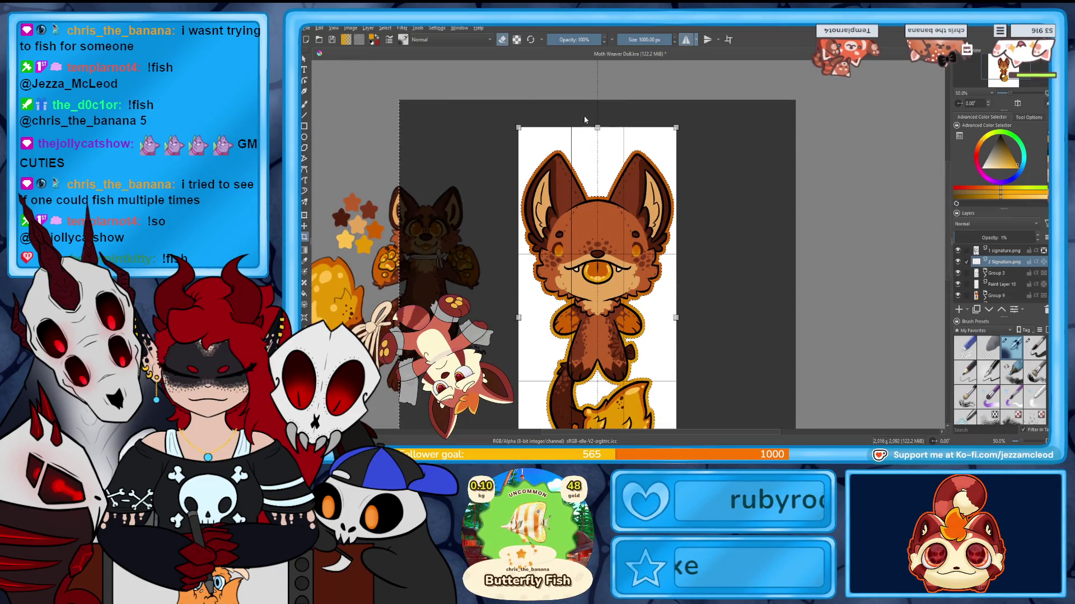
left_click_drag(596, 128, 599, 149)
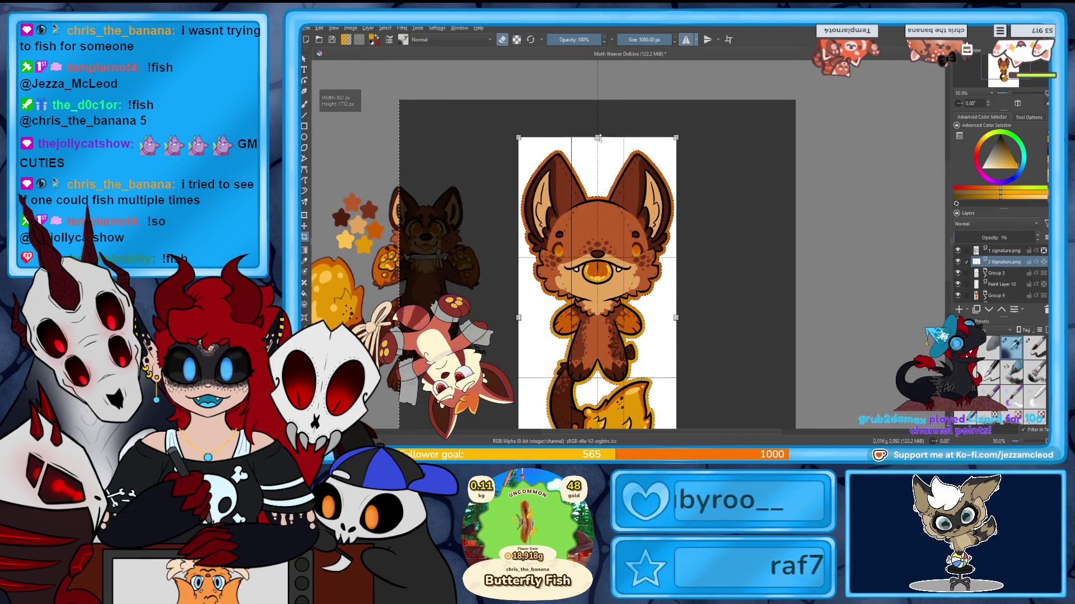
scroll(873, 256, "down", 6)
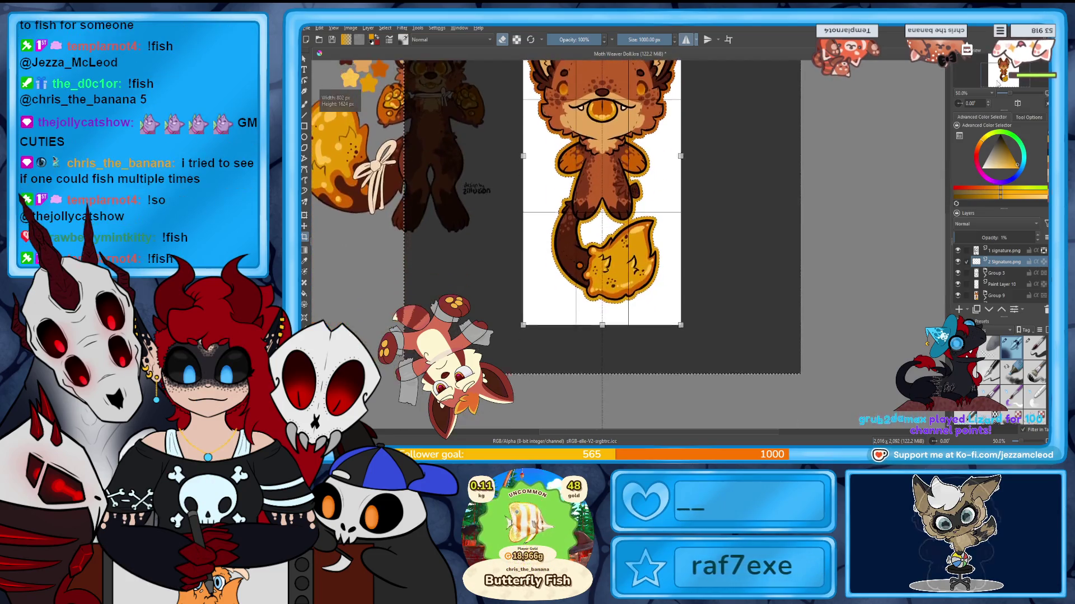
key("Return")
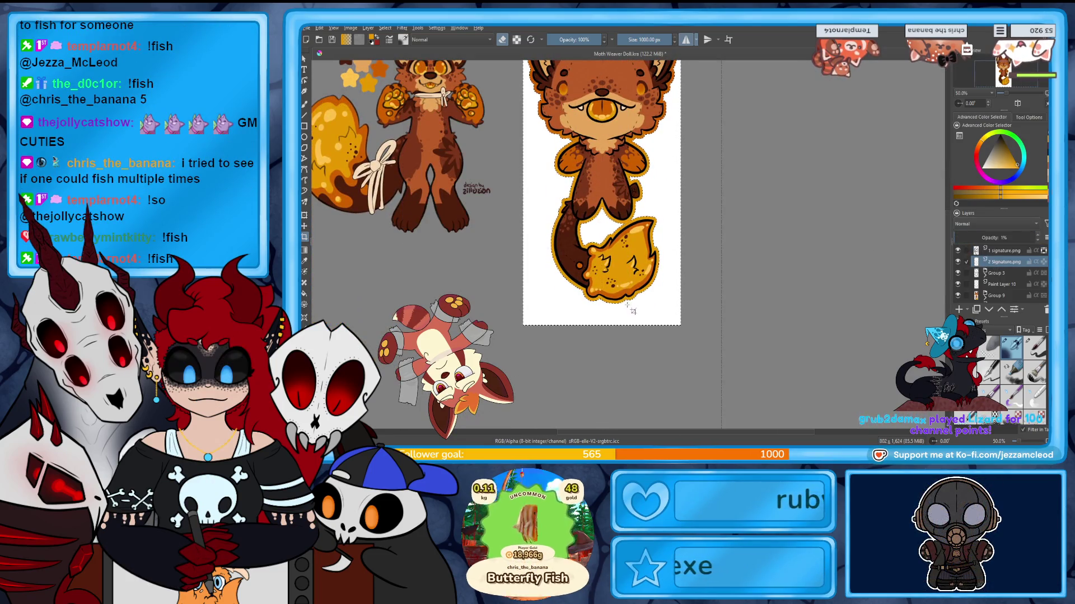
Refine the crop to the white backdrop, apply it, then hide the white Background layer.
left_click(602, 318)
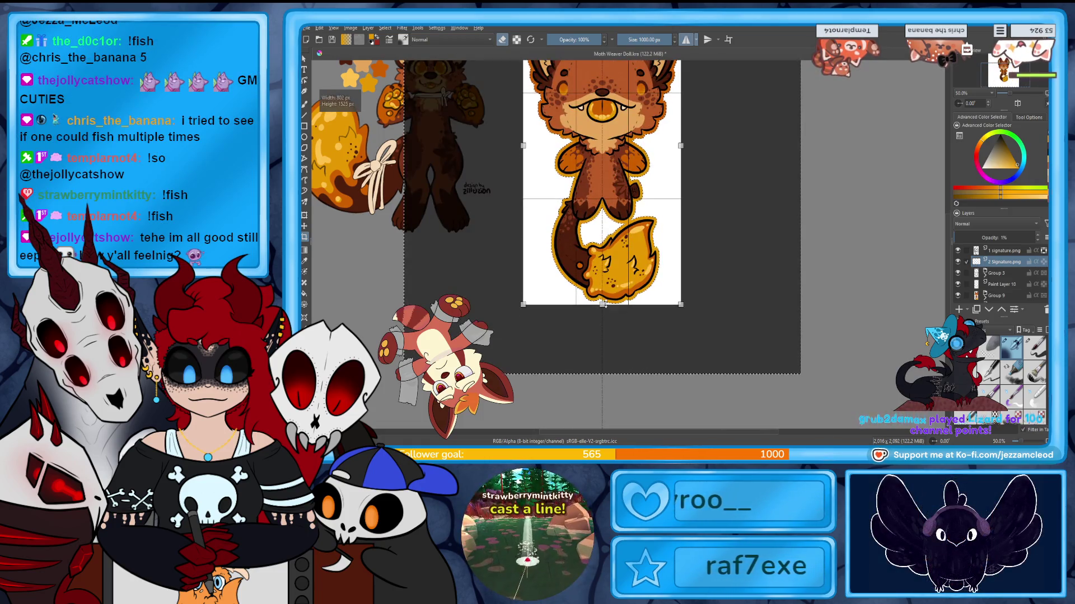
key("Return")
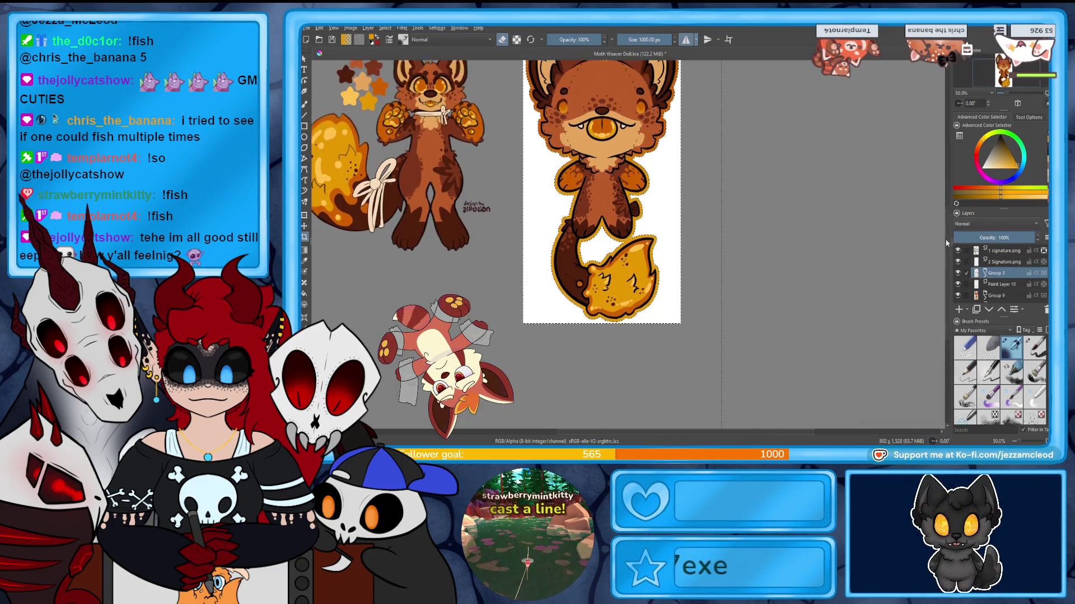
scroll(946, 243, "up", 2)
scroll(946, 243, "up", 1)
scroll(947, 243, "up", 1)
left_click(999, 285)
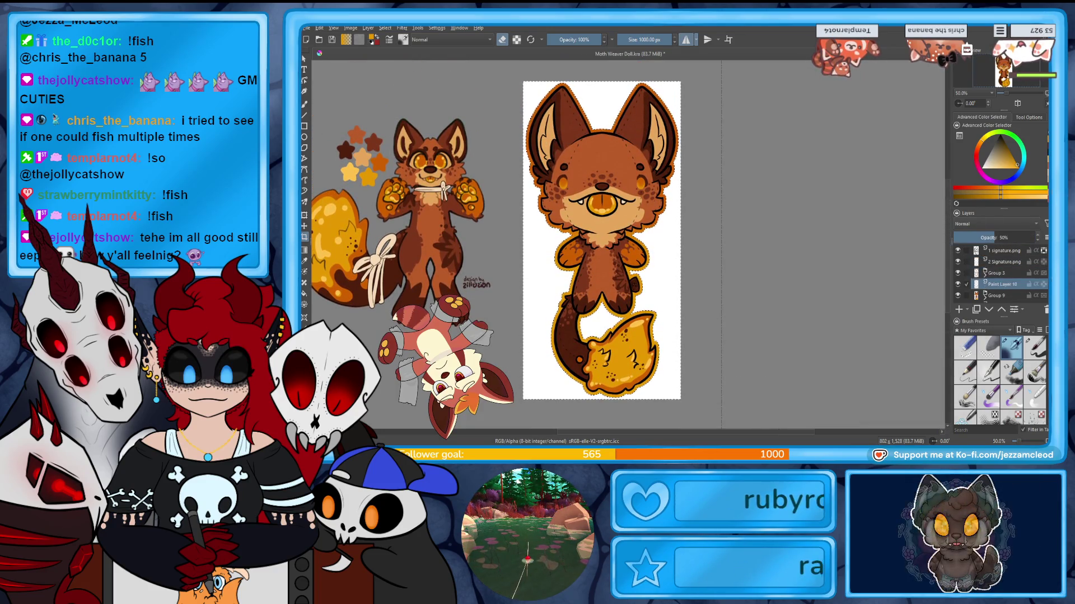
scroll(999, 277, "down", 2)
left_click(958, 297)
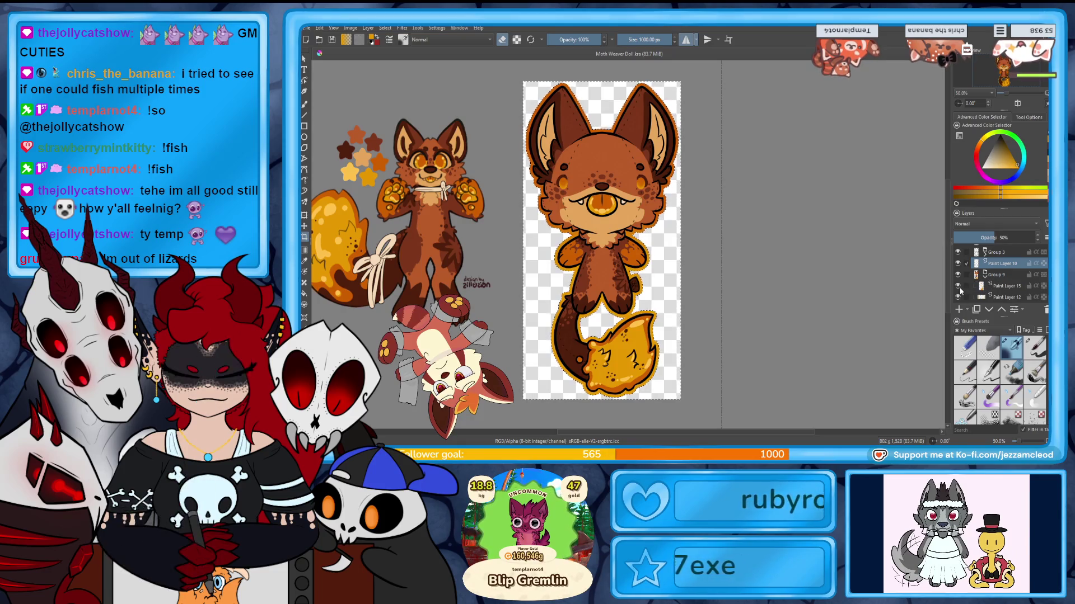
Make Paint Layer 11 the active layer for painting.
left_click(1001, 289)
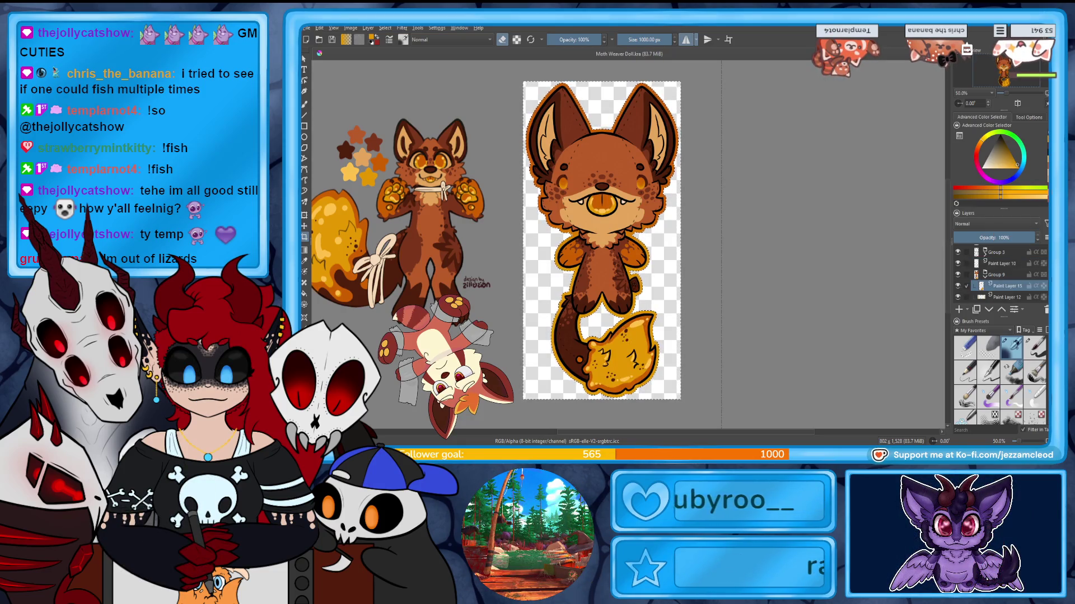
Pick an orange colour and a small brush preset for thickening the doll's outline.
left_click_drag(1023, 151, 1040, 161)
scroll(588, 328, "up", 5)
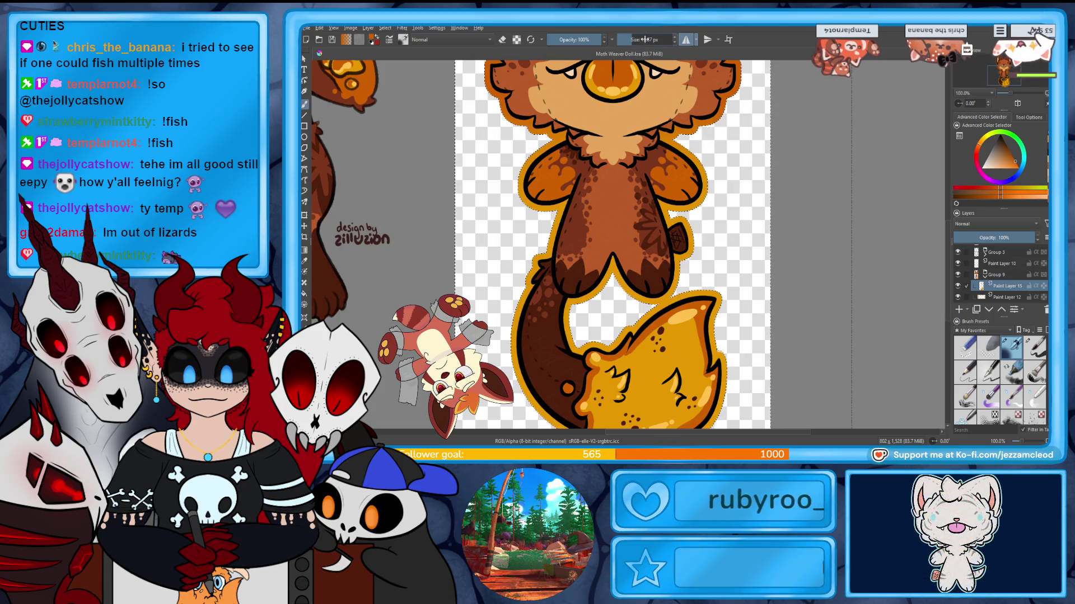
left_click(1034, 342)
left_click_drag(735, 265, 678, 237)
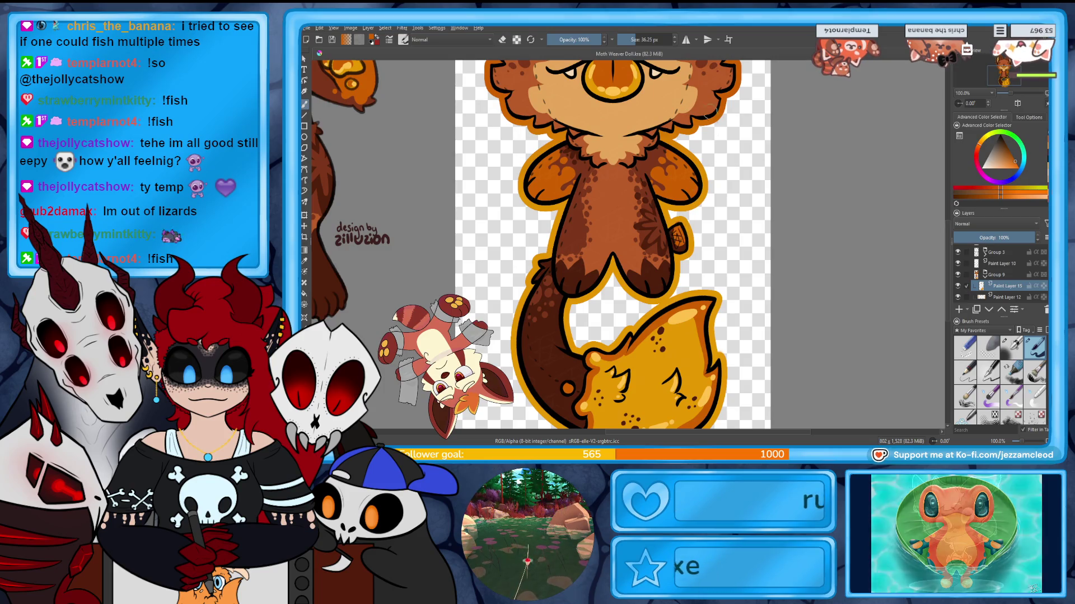
key("bracketleft")
key("bracketleft")
key("bracketleft")
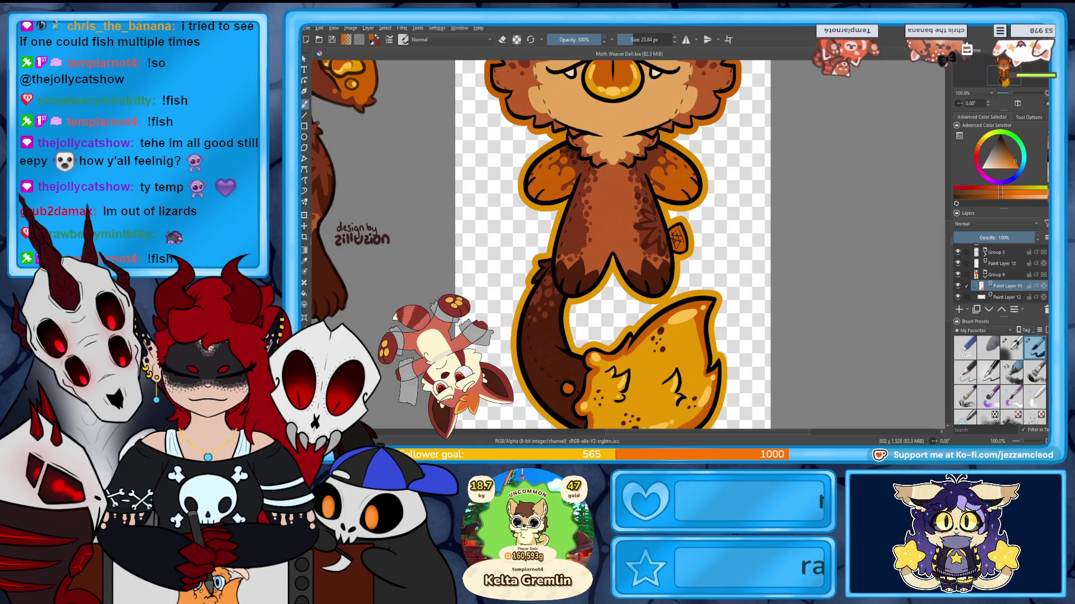
Start saving the doll as a PNG image with Ctrl+S.
key("ctrl+s")
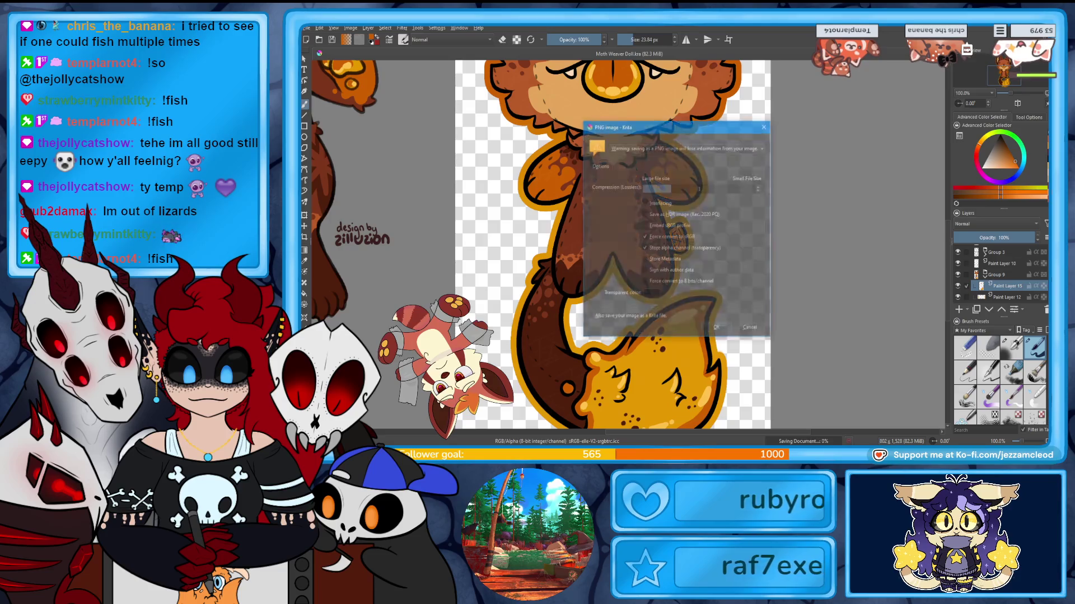
Confirm the PNG export options and zoom out to view the whole doll.
left_click(708, 328)
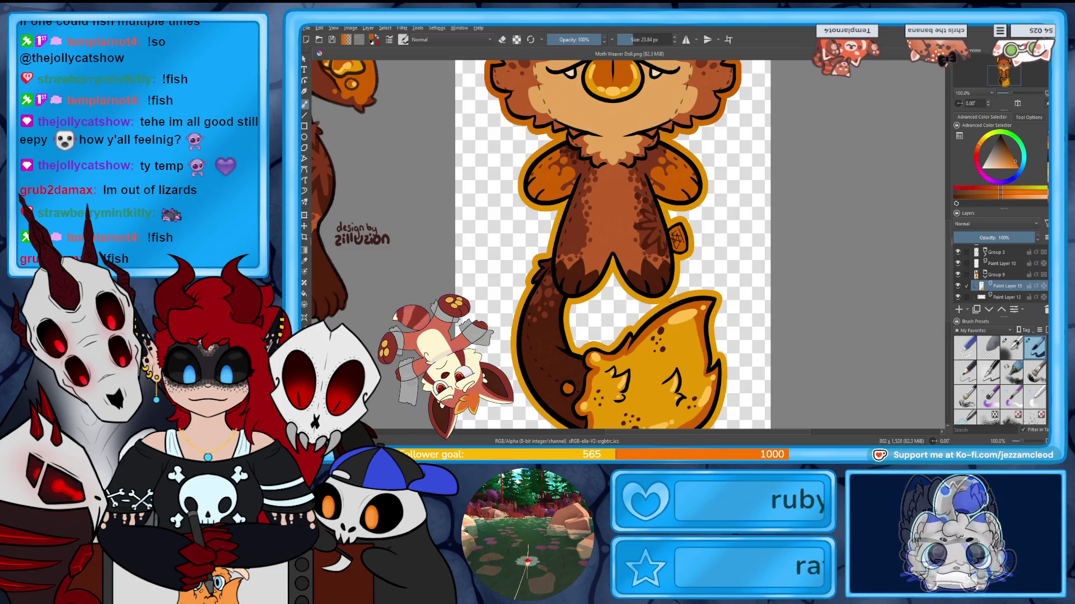
key("minus")
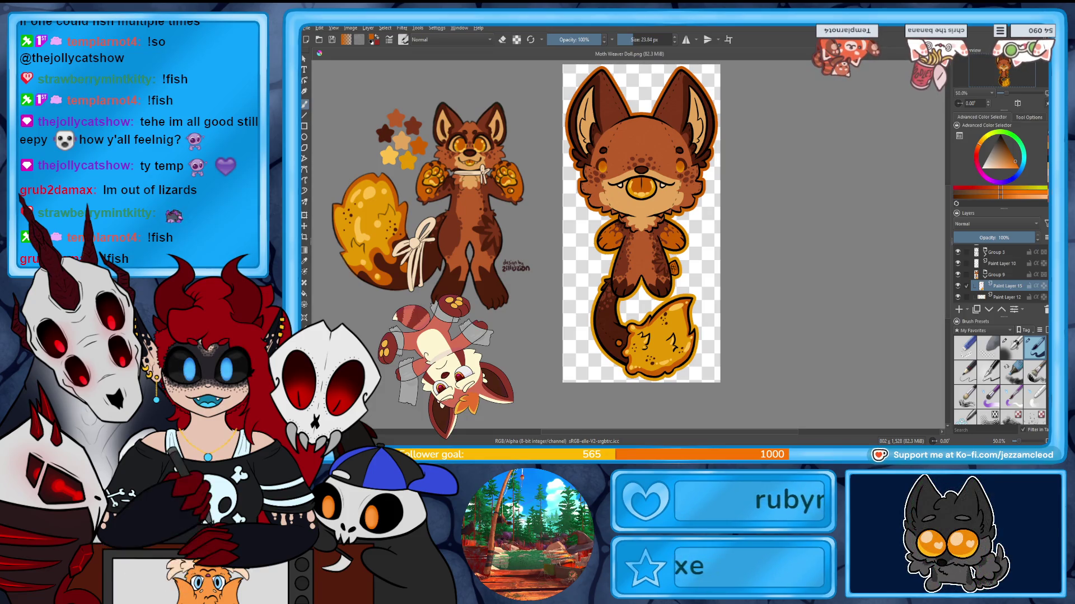
key("ctrl+w")
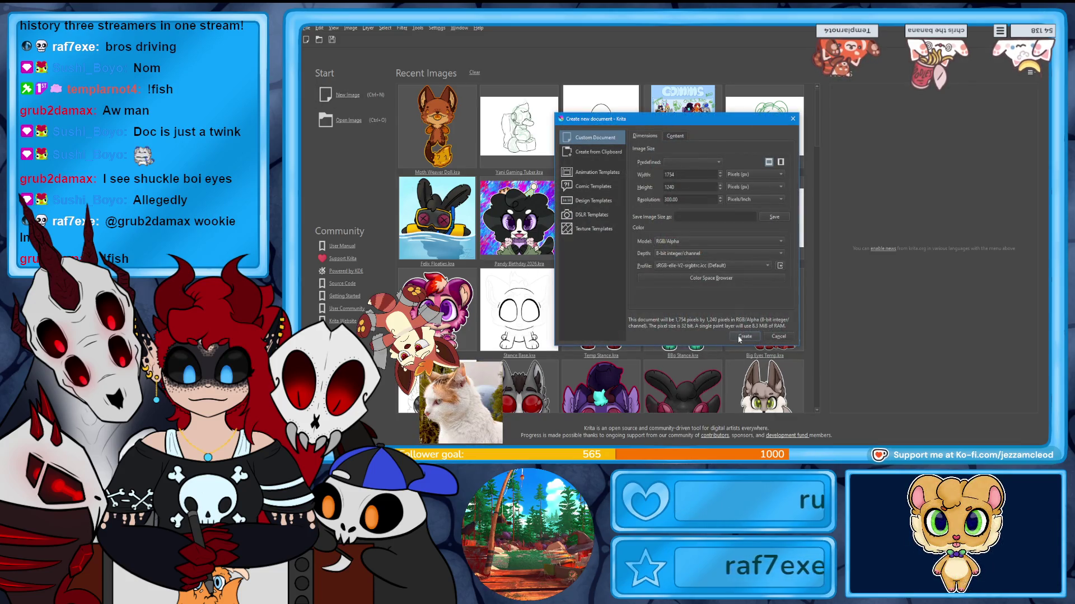
Create the new blank 1754 × 1240 document at 300 ppi.
left_click(738, 340)
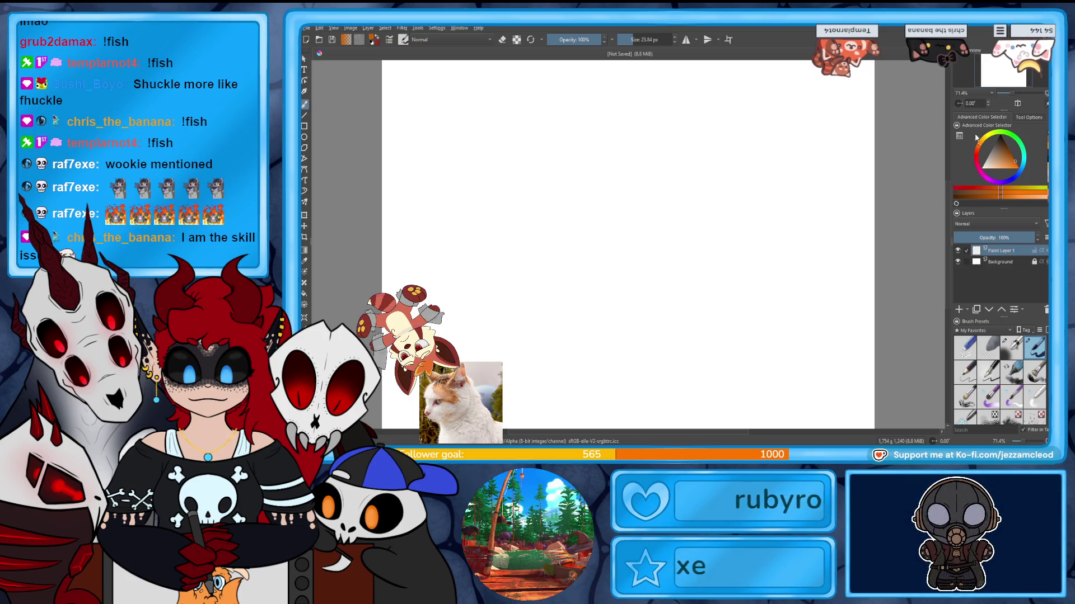
Close the blank document to return to the start screen.
key("ctrl+w")
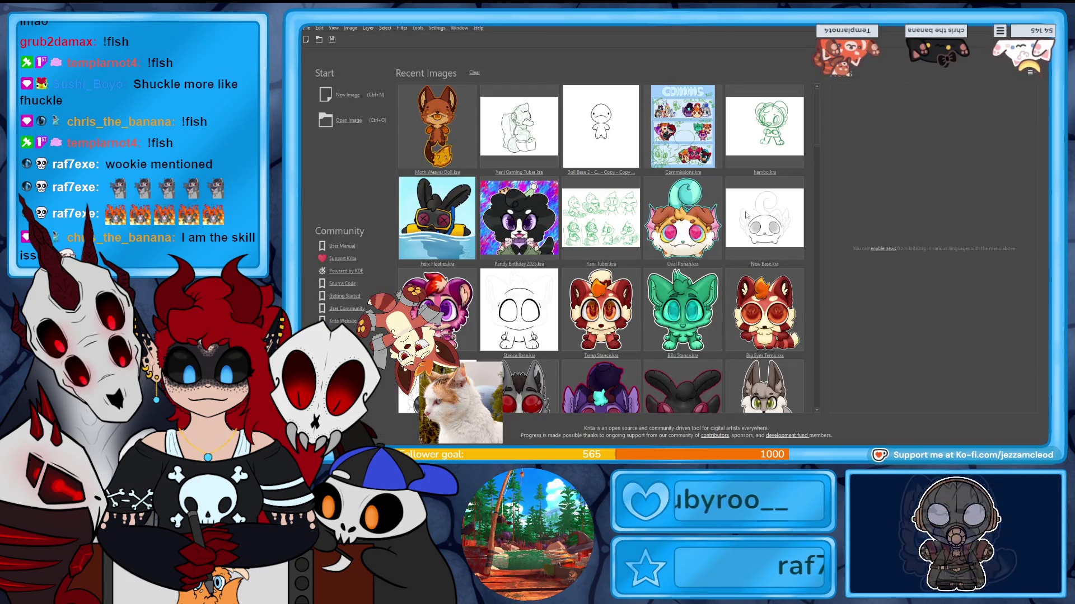
scroll(601, 247, "down", 1)
scroll(601, 248, "down", 1)
scroll(600, 248, "down", 2)
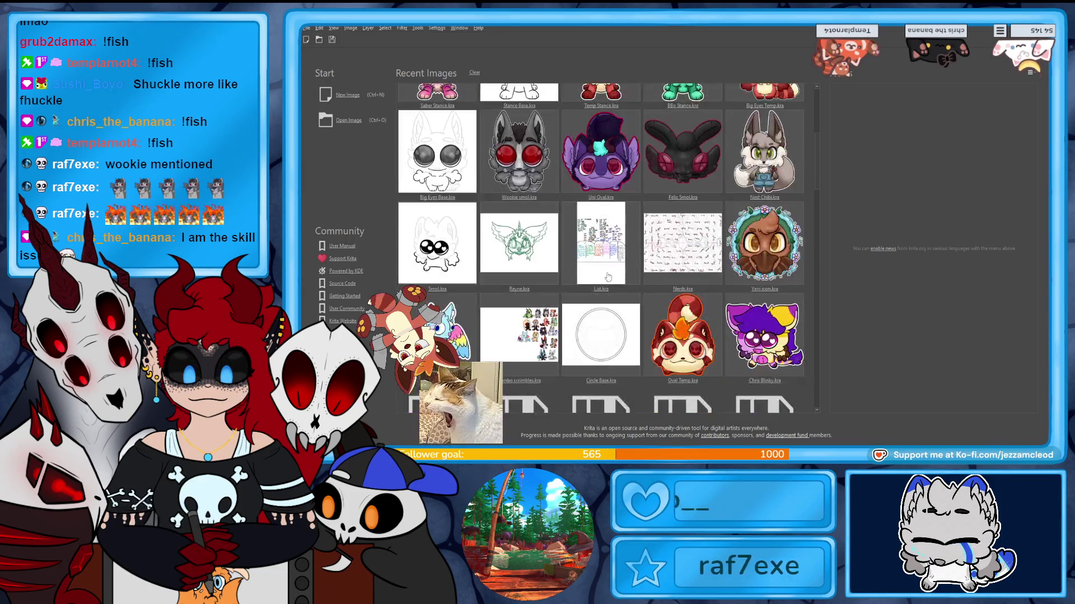
scroll(600, 247, "up", 3)
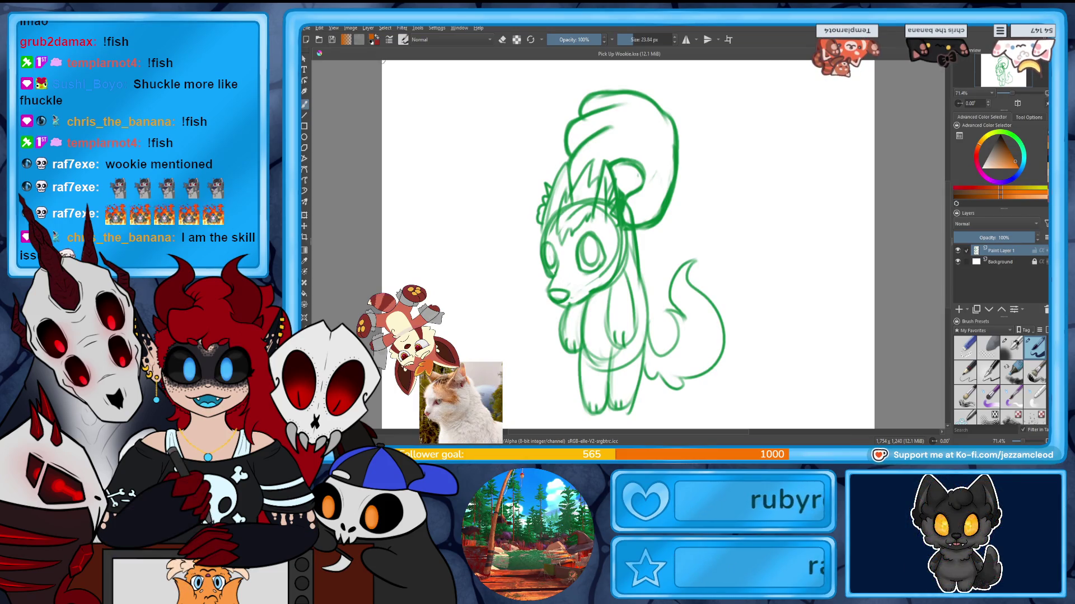
Shift the Wookie sketch slightly right and up and fade its layer to about 14% opacity.
left_click(304, 216)
left_click_drag(705, 344, 722, 334)
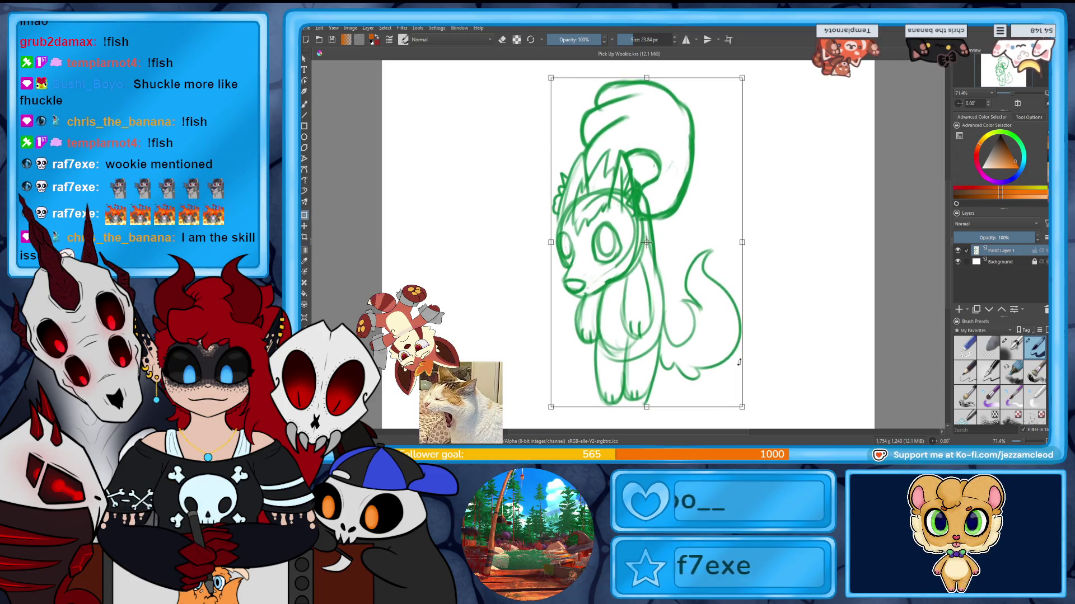
key("Return")
left_click_drag(1003, 238, 973, 237)
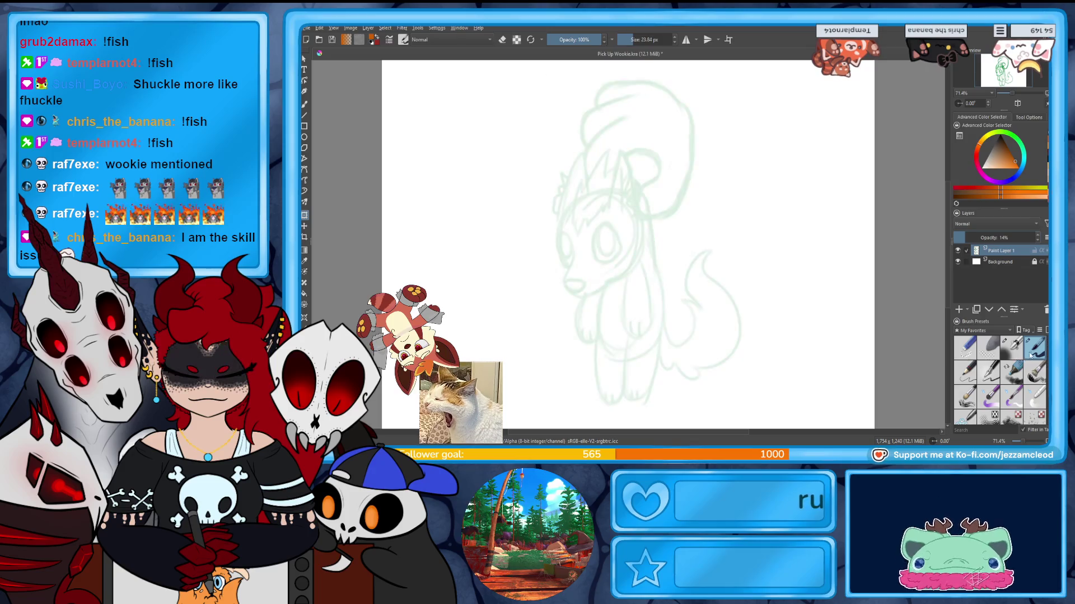
Reduce the brush size for inking.
left_click(652, 41)
left_click(652, 42)
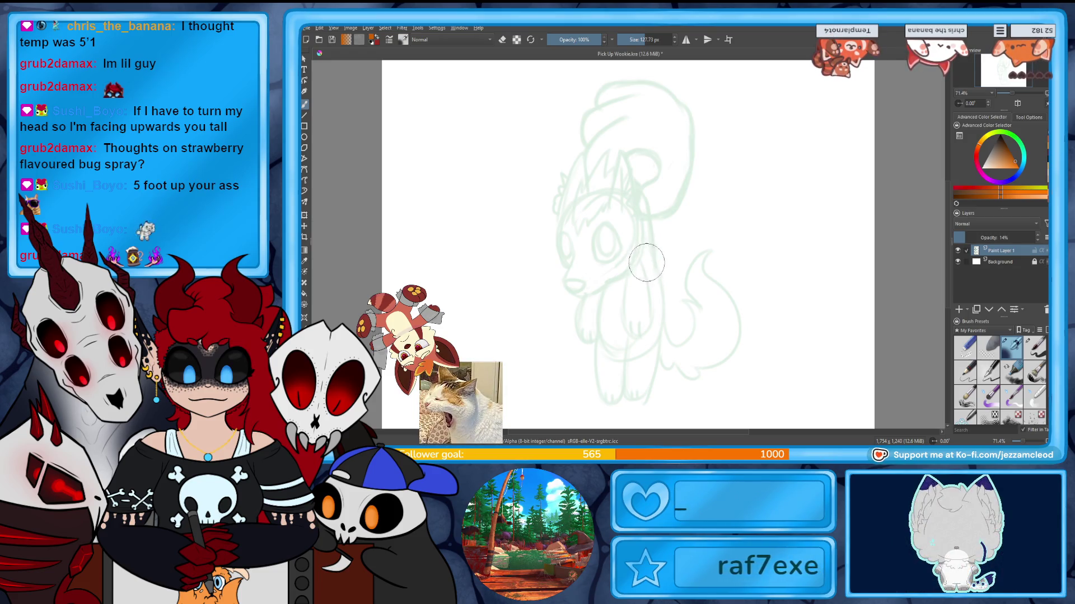
Begin adjusting the brush size in the toolbar.
left_click(664, 40)
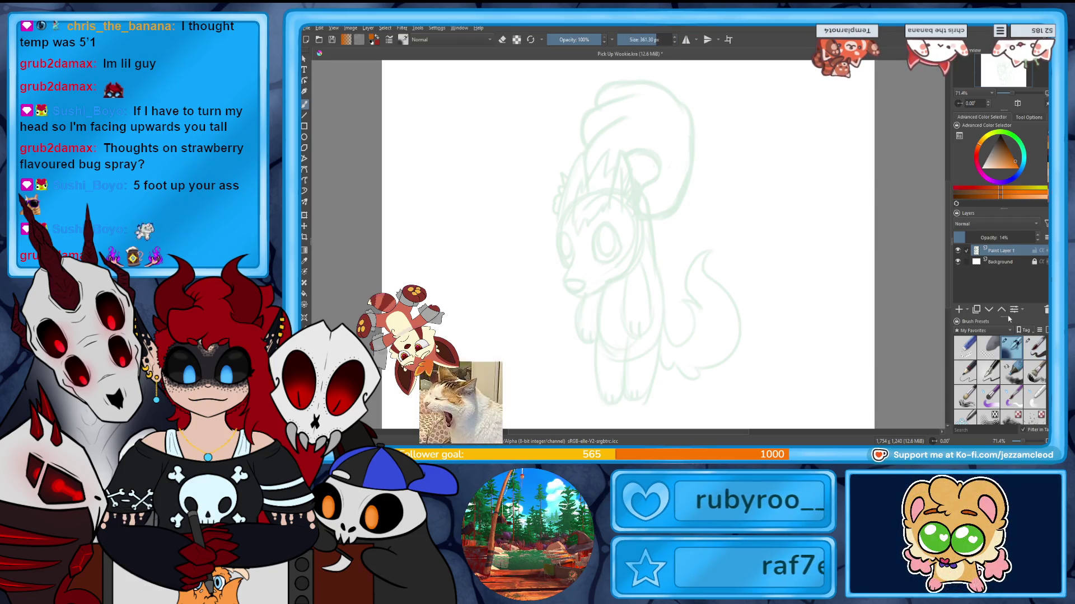
Pick a green inking colour, set the brush to 15 px and zoom in on the Wookie's face.
left_click_drag(992, 136, 1007, 152)
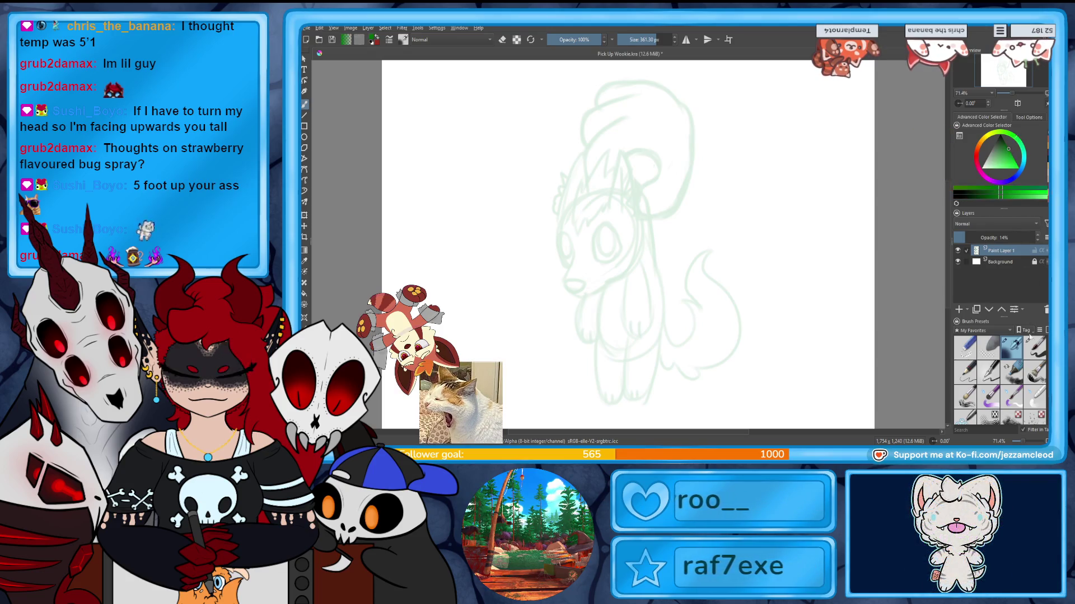
left_click(646, 39)
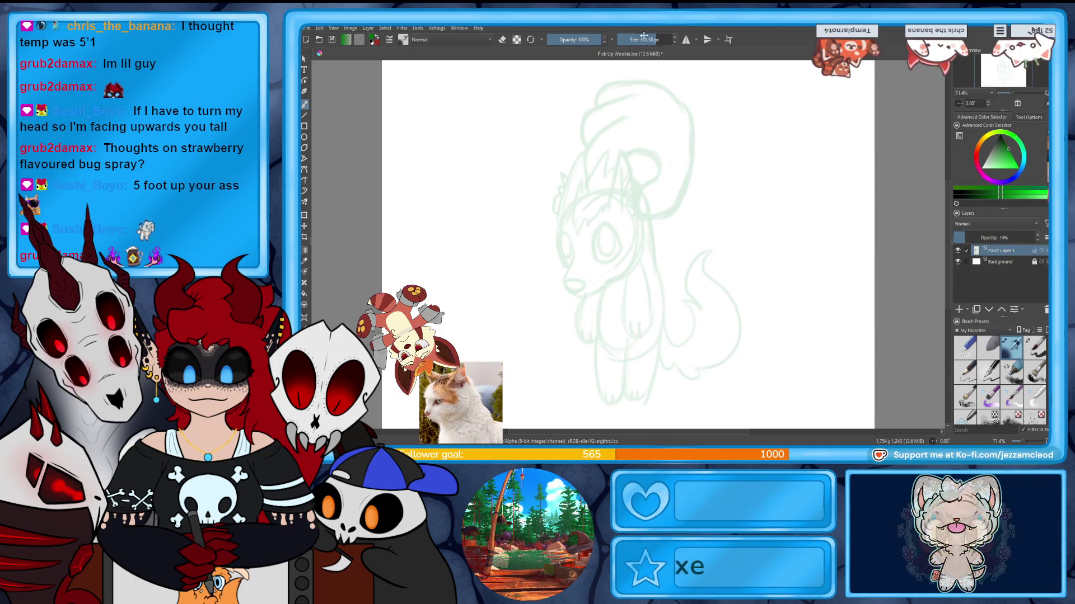
type("15")
key("Return")
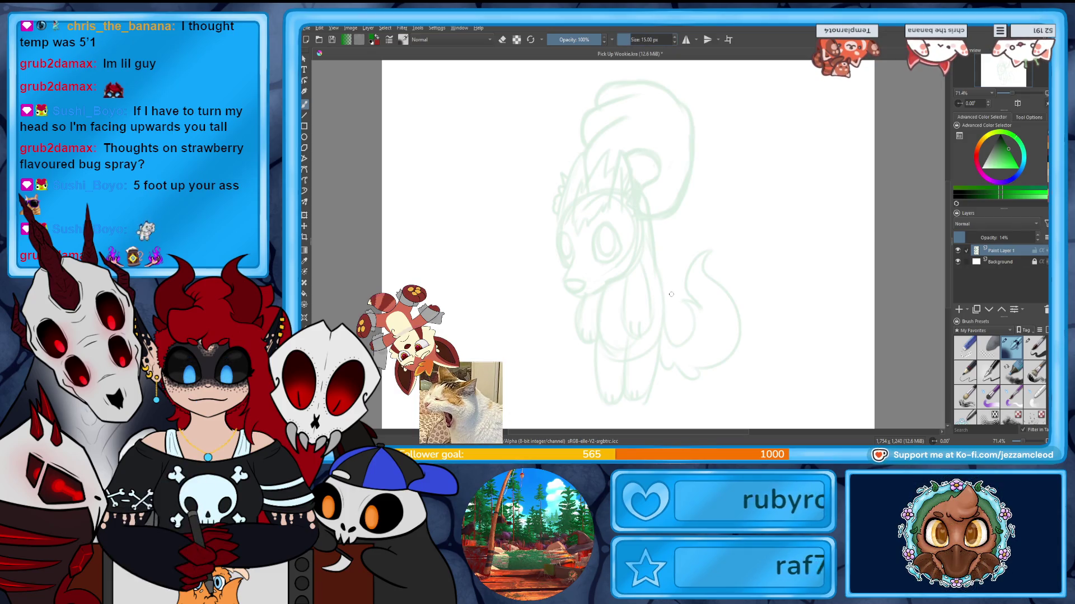
mouse_move(999, 94)
left_mouse_down()
mouse_move(1015, 97)
mouse_move(987, 77)
left_mouse_up()
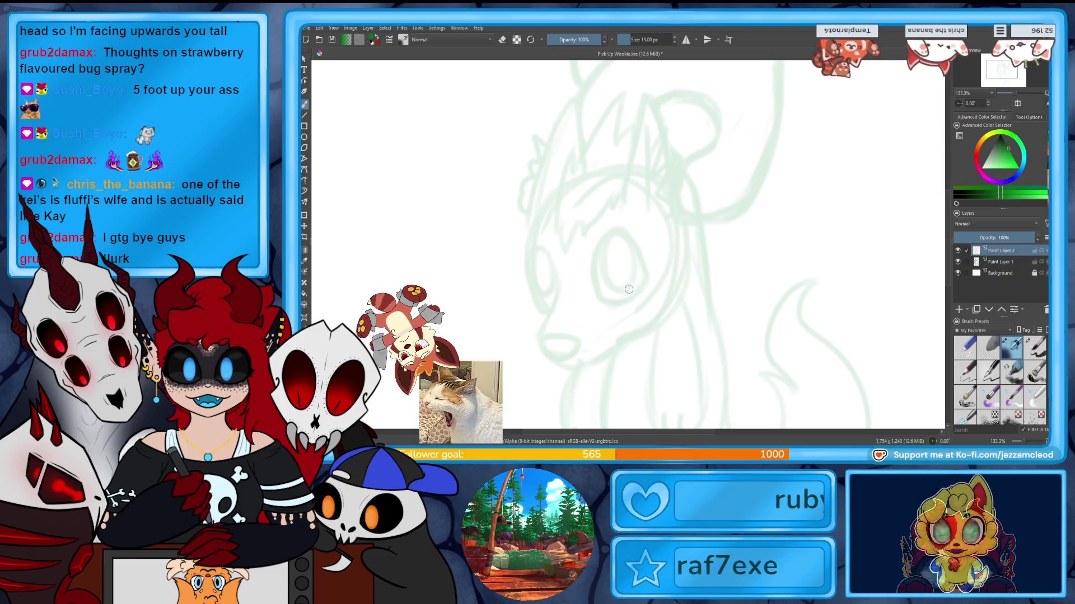
Ink the Wookie's eye outline, nose tip, mouth edge and the jagged ear beside the eye in green.
mouse_move(600, 303)
left_mouse_down()
mouse_move(648, 272)
mouse_move(603, 304)
mouse_move(601, 240)
mouse_move(643, 245)
mouse_move(648, 277)
mouse_move(607, 230)
left_mouse_up()
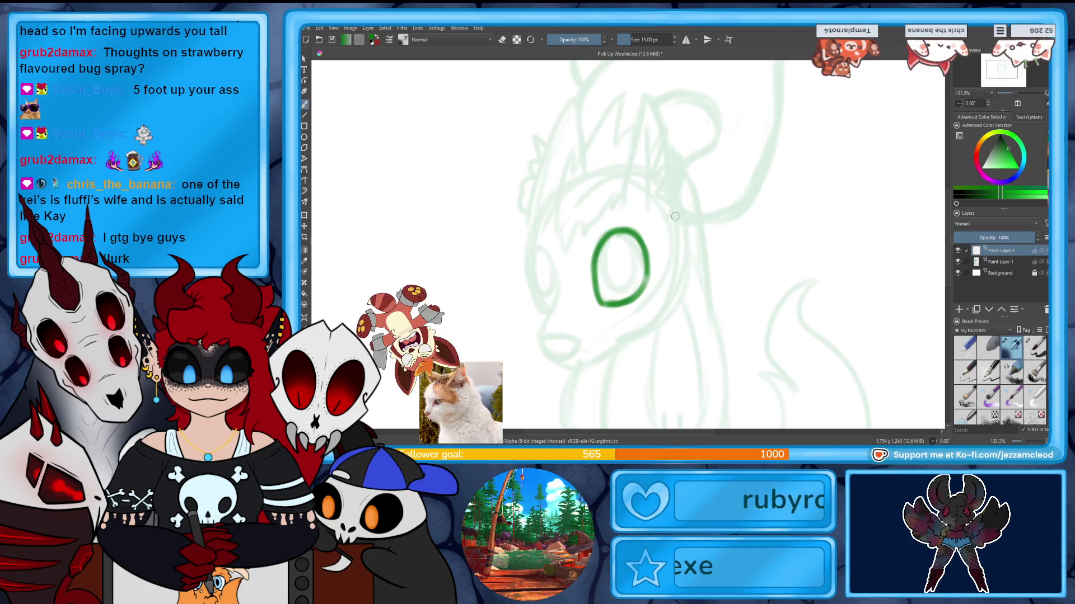
left_click_drag(651, 279, 639, 298)
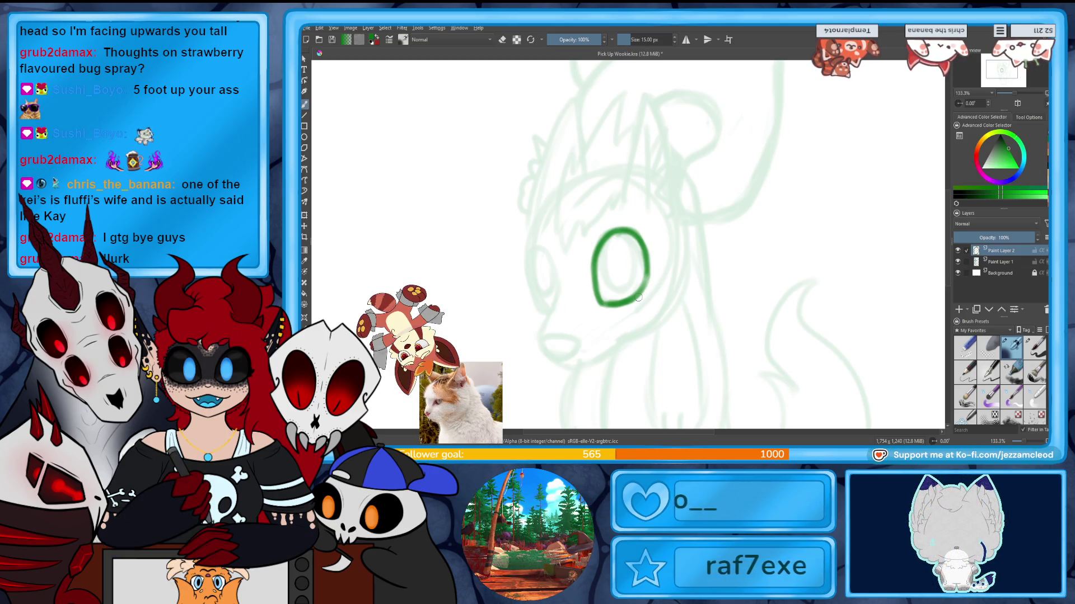
mouse_move(539, 341)
left_mouse_down()
mouse_move(576, 343)
mouse_move(542, 350)
mouse_move(577, 340)
mouse_move(544, 333)
left_mouse_up()
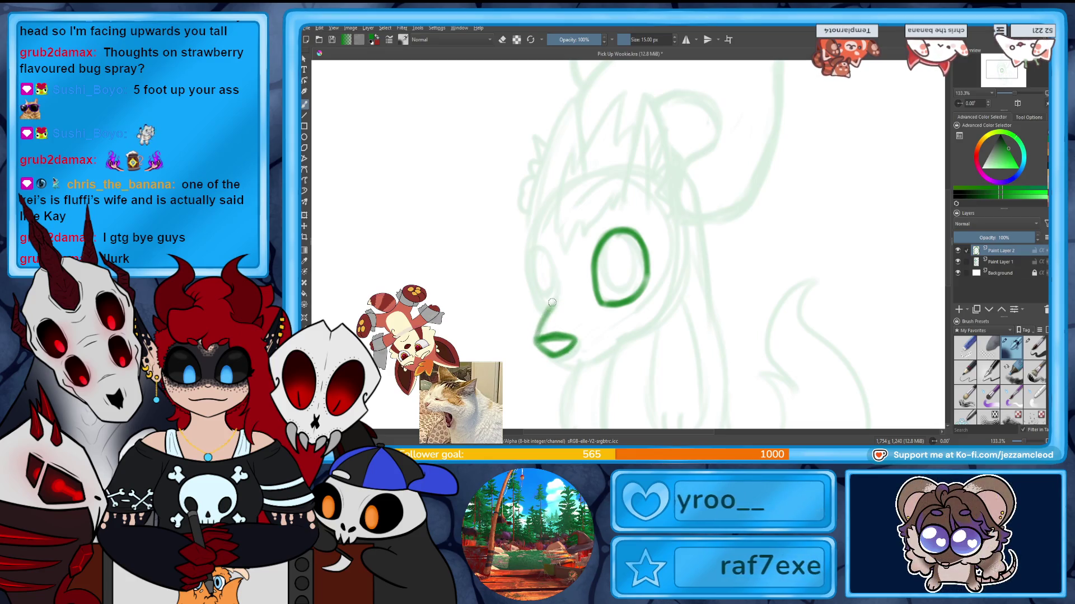
mouse_move(552, 361)
left_mouse_down()
mouse_move(589, 363)
mouse_move(622, 342)
mouse_move(561, 364)
left_mouse_up()
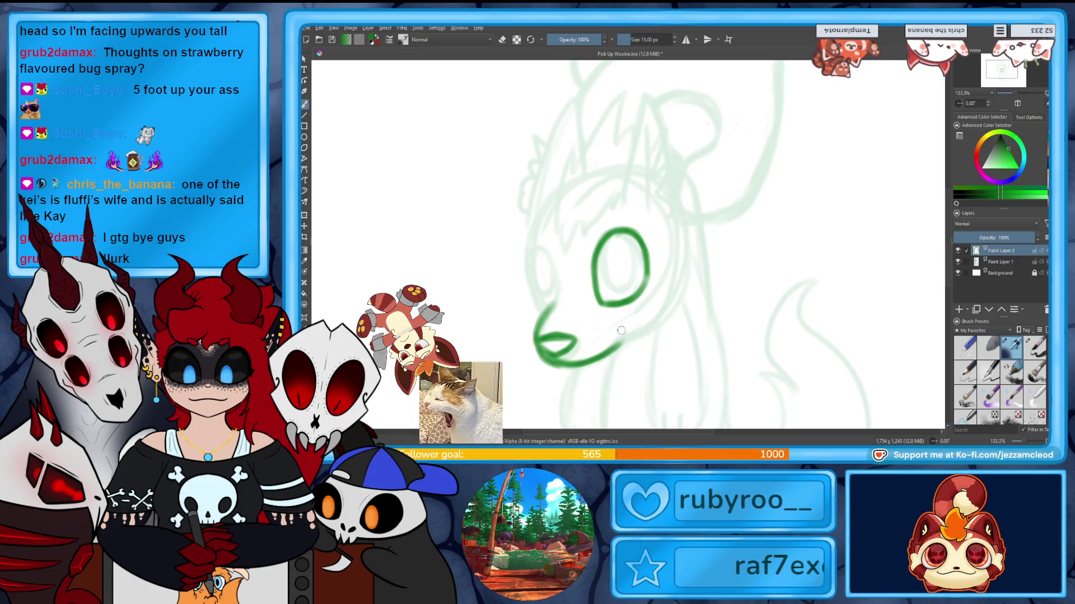
key("e")
key("e")
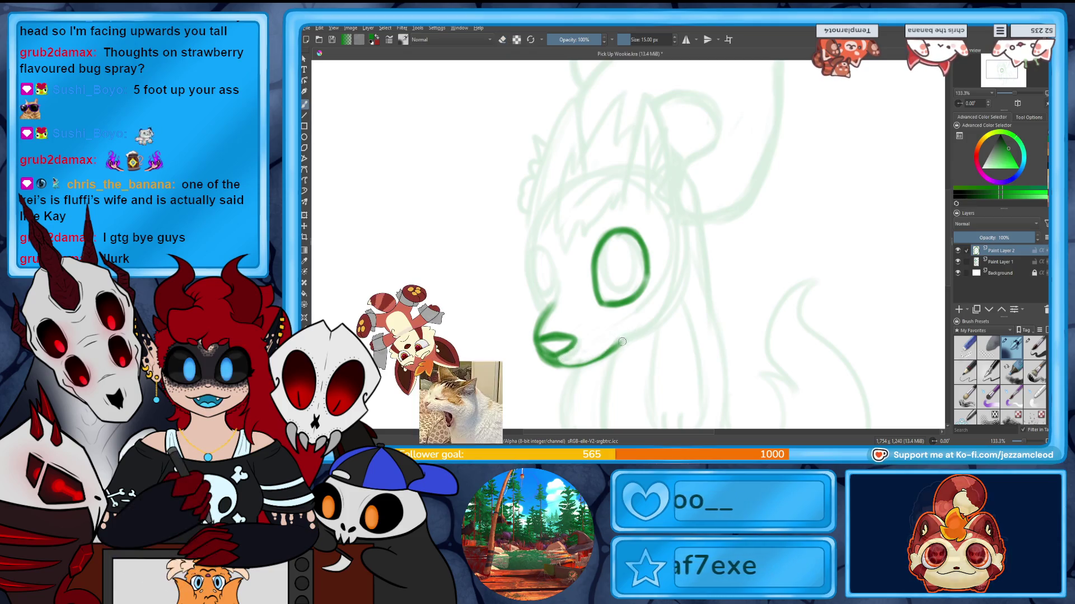
mouse_move(680, 225)
left_mouse_down()
mouse_move(700, 281)
mouse_move(683, 311)
left_mouse_up()
Add fur tufts along the ear, briefly hiding the sketch to check the ink lines.
left_click_drag(688, 265, 670, 316)
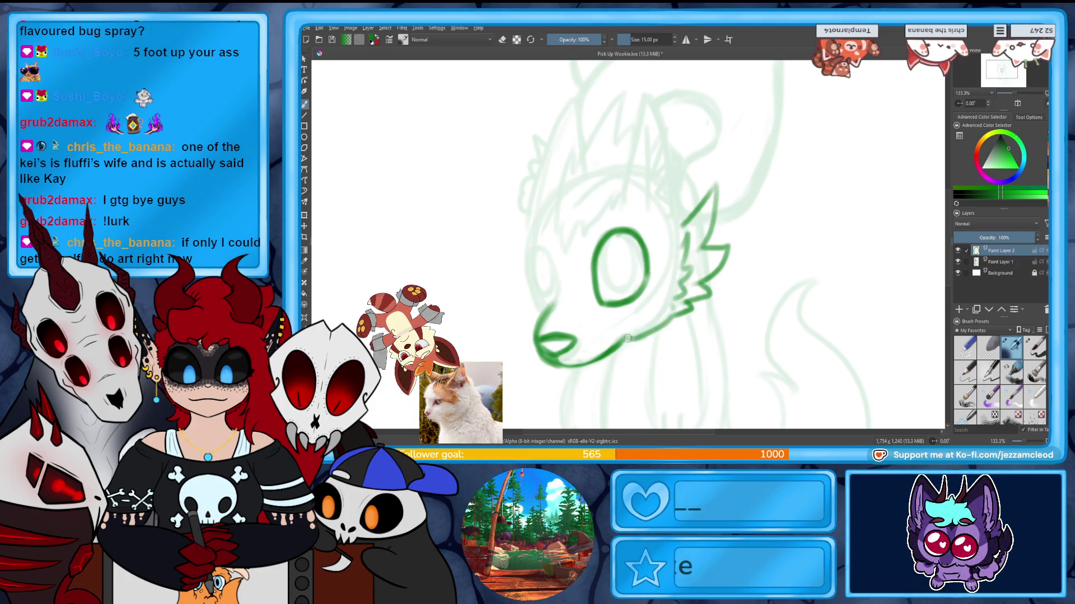
left_click(958, 262)
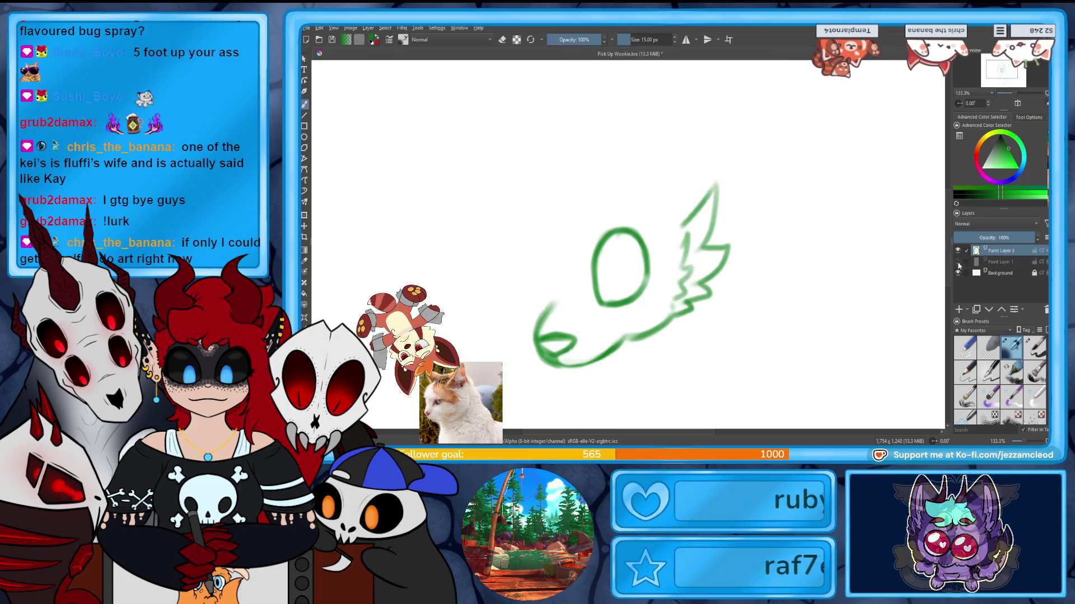
left_click(957, 262)
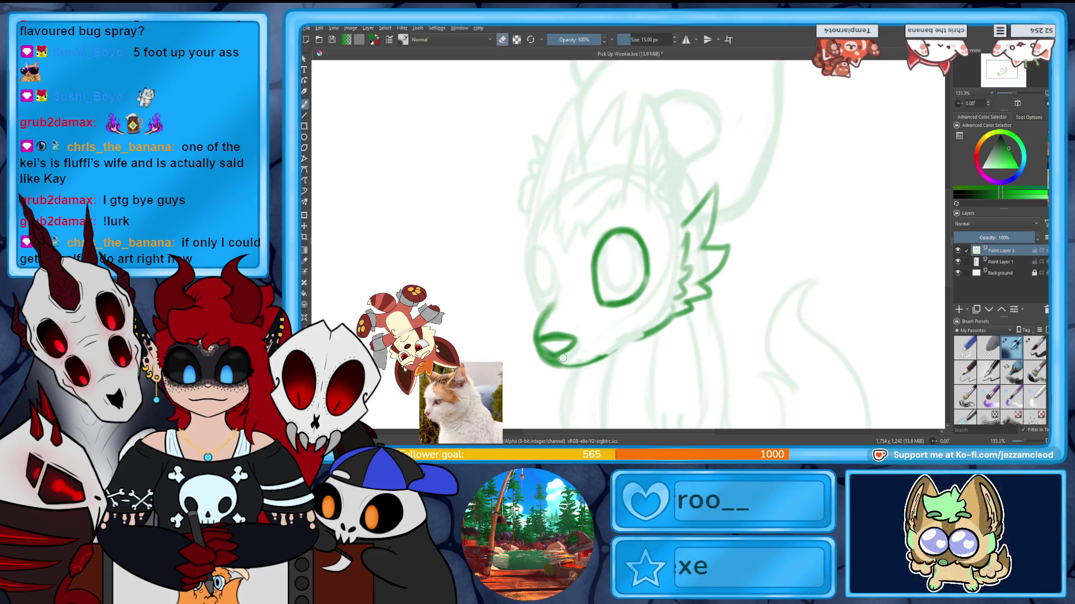
Touch up and redraw the chin line thicker below the nose.
mouse_move(559, 357)
left_mouse_down()
mouse_move(629, 348)
mouse_move(645, 330)
left_mouse_up()
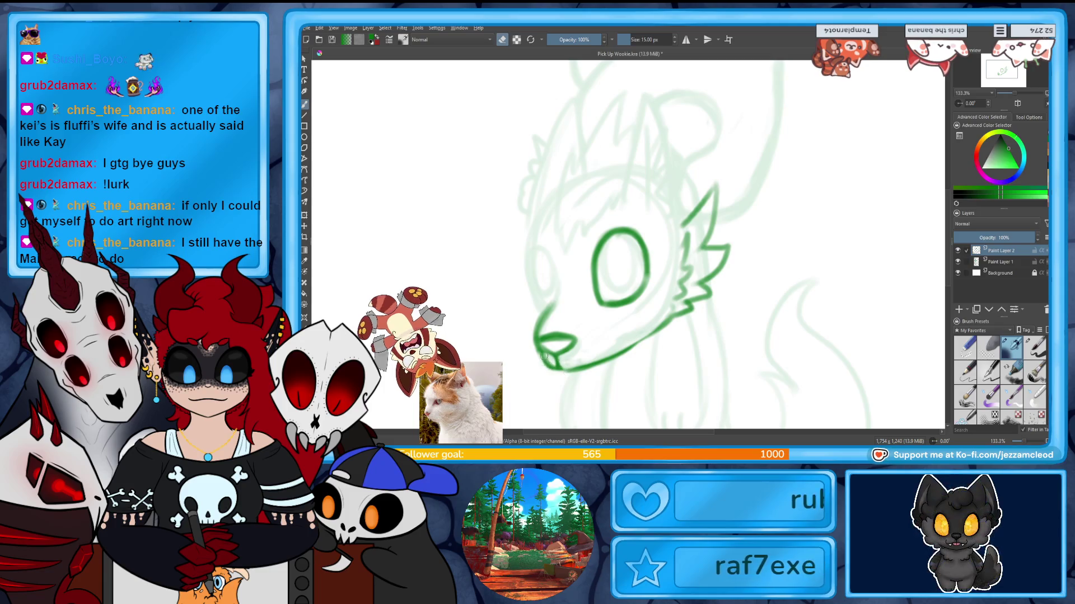
key("e")
key("e")
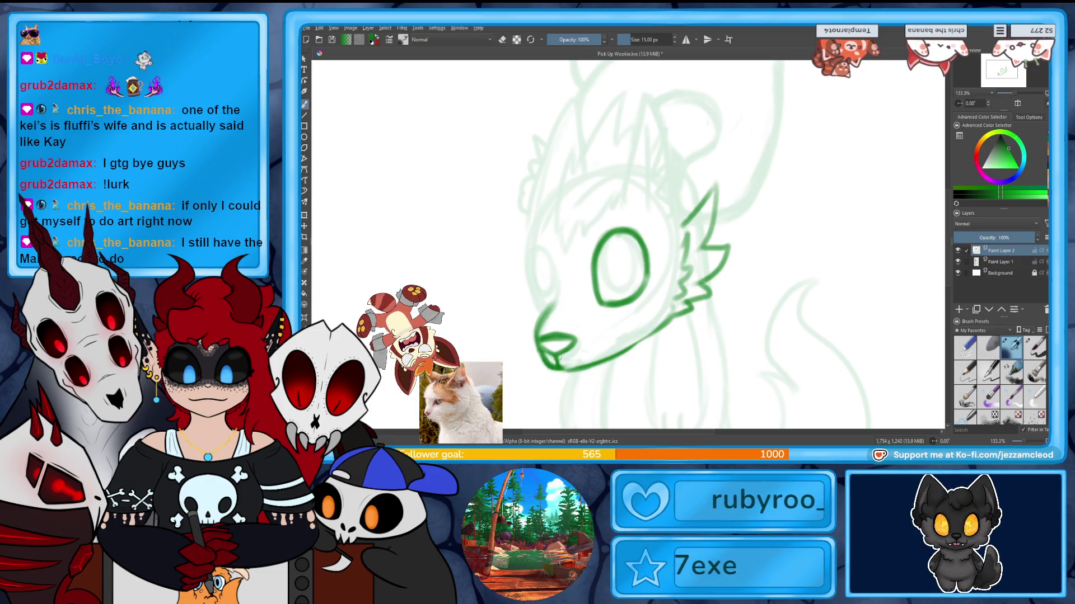
left_click_drag(542, 353, 623, 345)
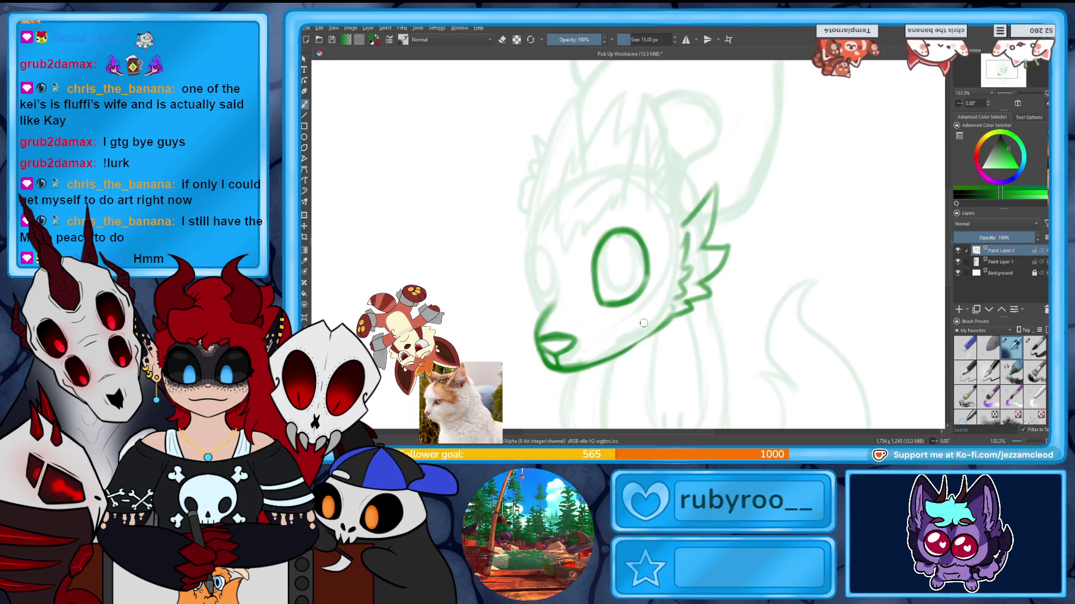
scroll(646, 252, "up", 2)
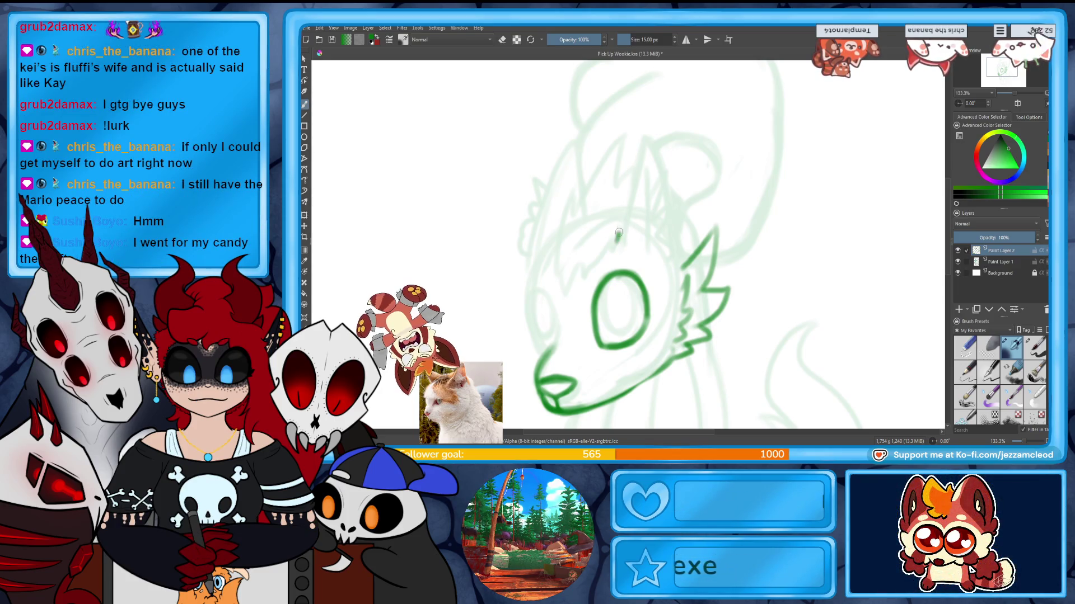
Redraw the right ear outline with a taller tip down to the head, undoing failed attempts.
key("ctrl+z")
left_click_drag(620, 240, 696, 241)
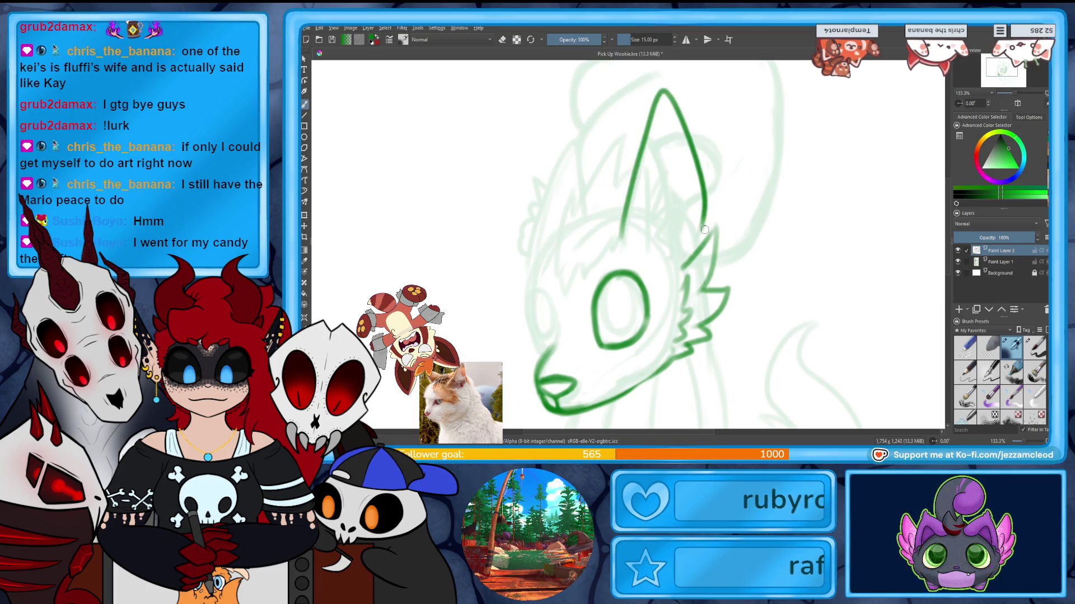
left_click_drag(620, 241, 691, 163)
key("ctrl+z")
key("ctrl+z")
left_click_drag(648, 128, 703, 250)
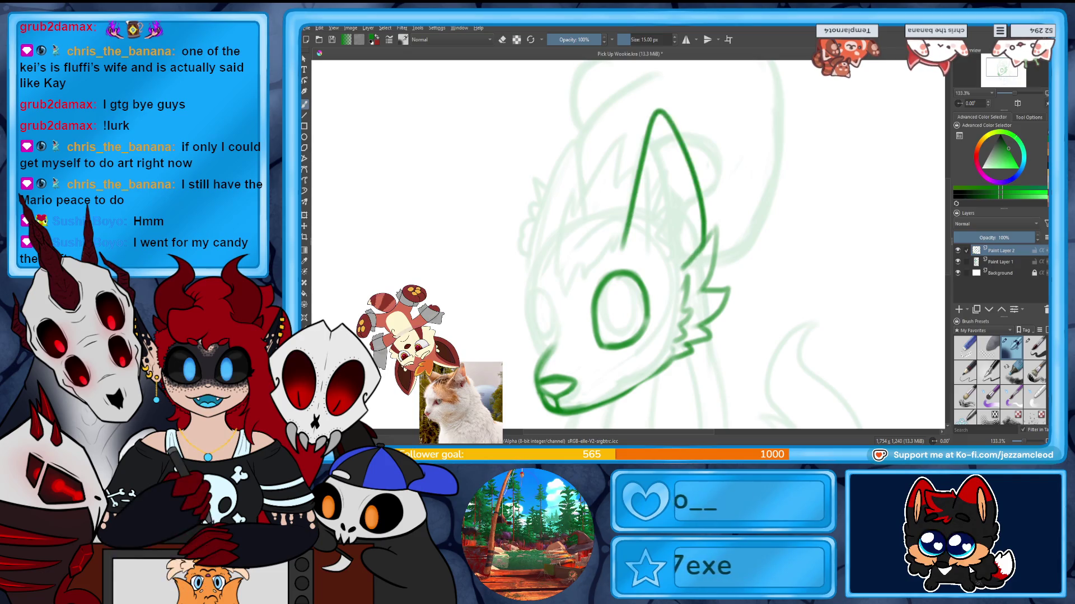
Line the inner ear from the tip, across the bottom and along the right edge.
left_click_drag(659, 116, 662, 199)
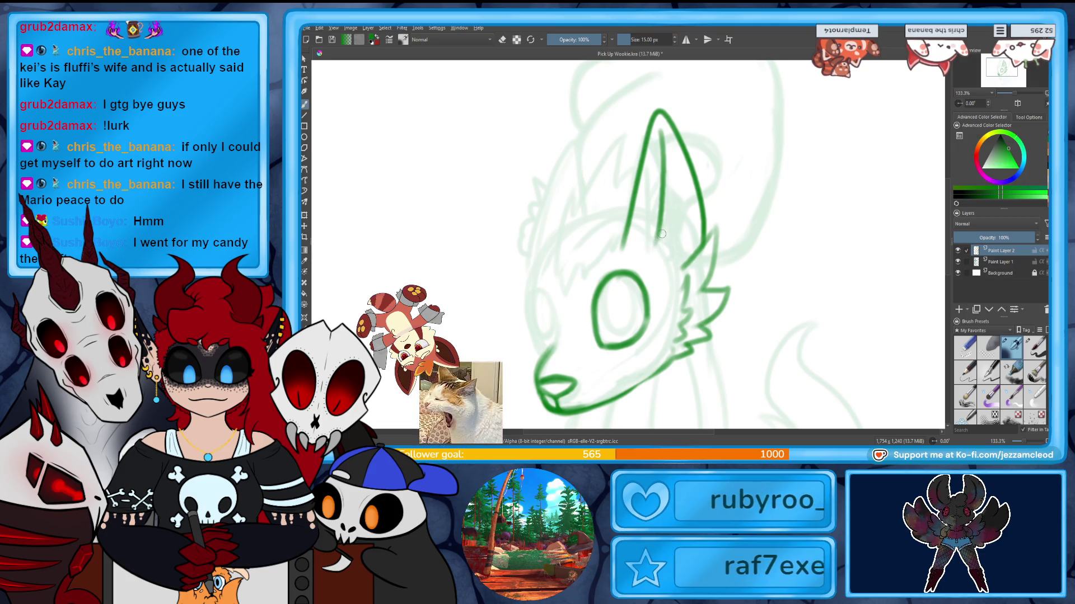
left_click_drag(656, 241, 708, 244)
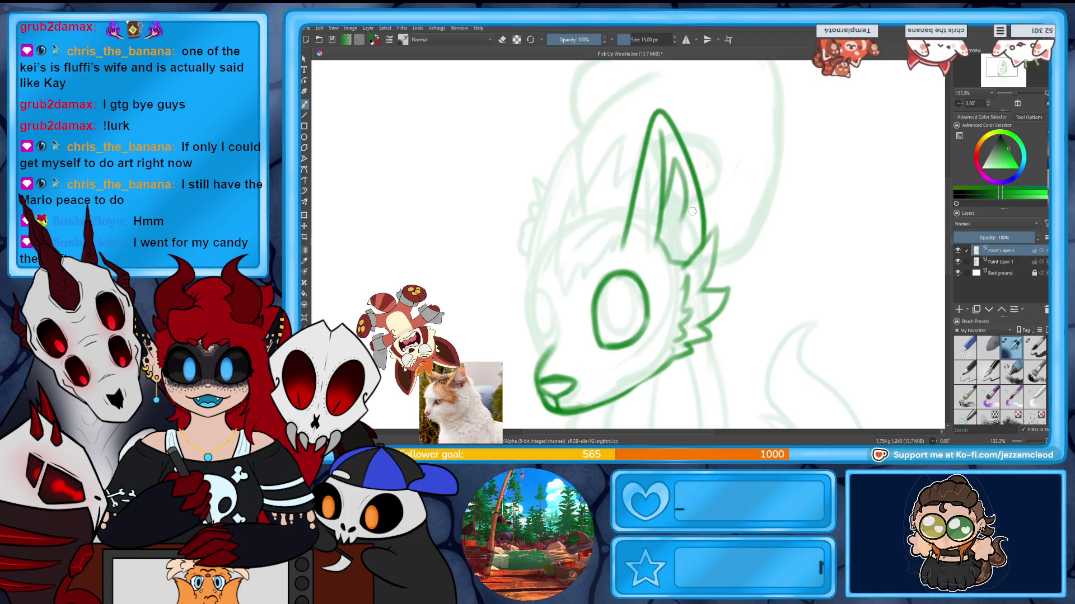
left_click_drag(685, 194, 688, 239)
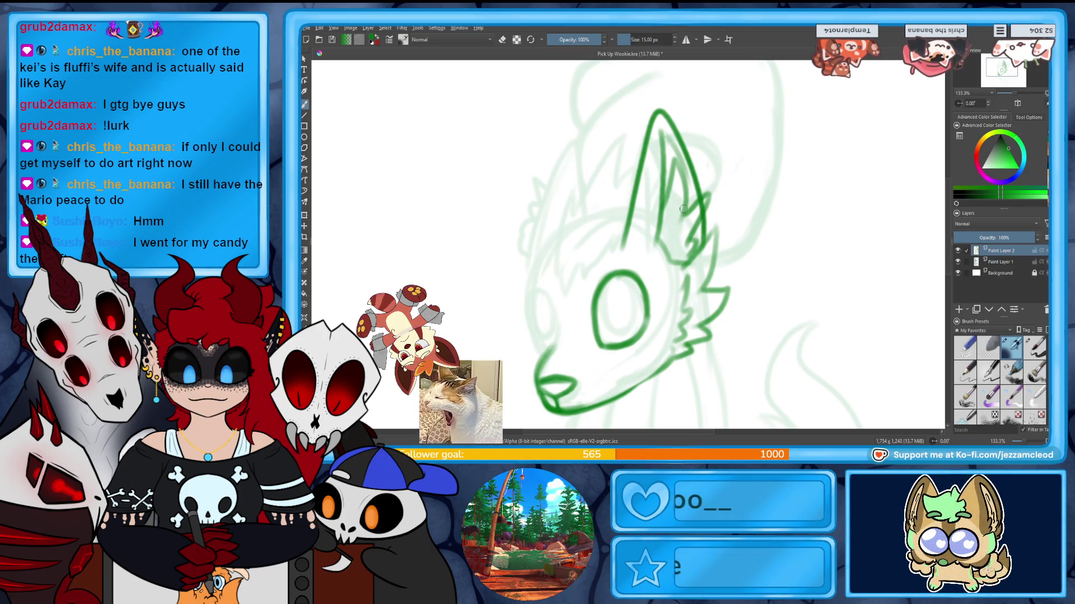
Ink the spiky fur across the top of the head and a tuft left of the eye.
left_click_drag(571, 204, 557, 231)
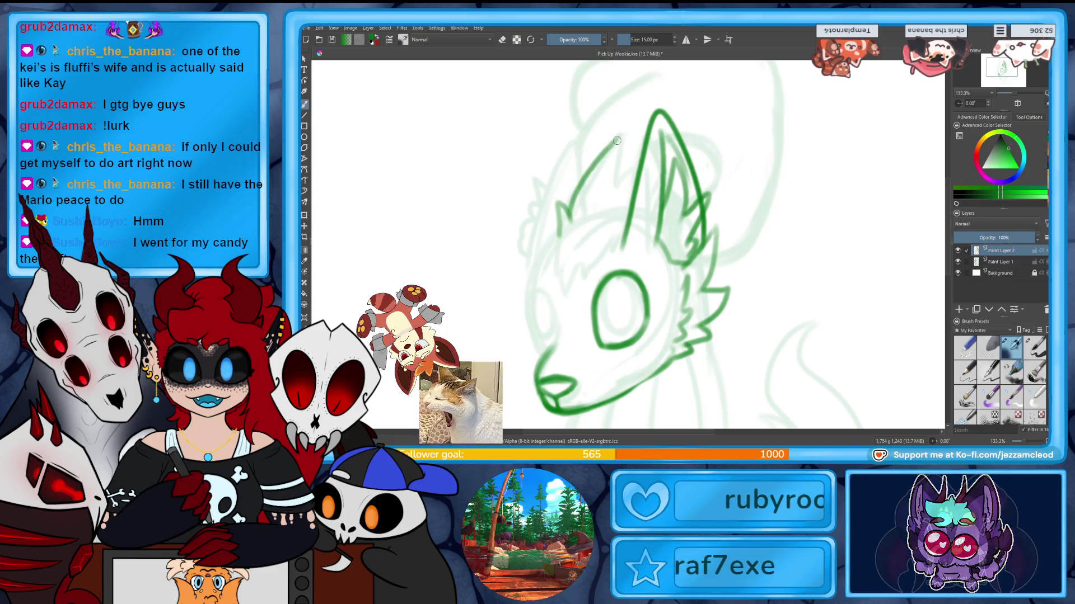
left_click_drag(567, 220, 644, 145)
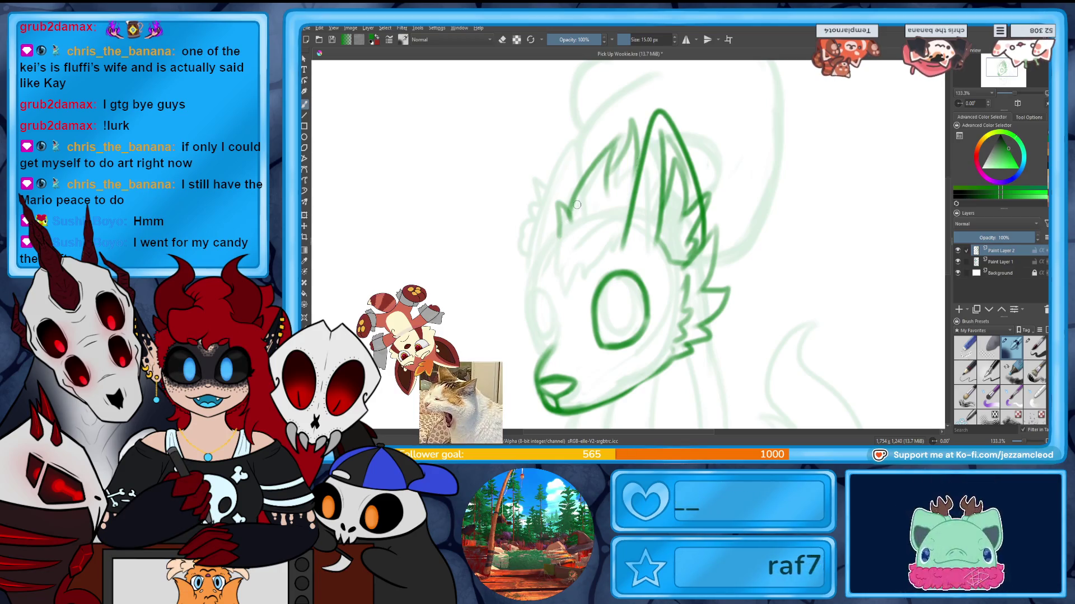
left_click_drag(586, 264, 563, 290)
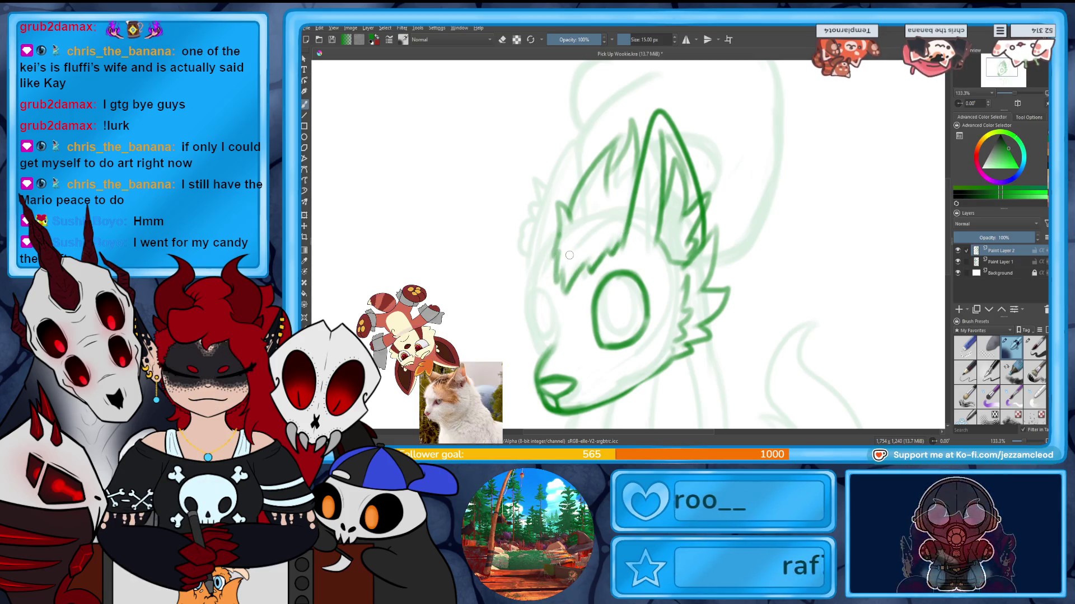
Toggle the sketch to compare, shift the view to the lower body and erase a stray bit near the snout.
left_click(958, 261)
left_click(959, 261)
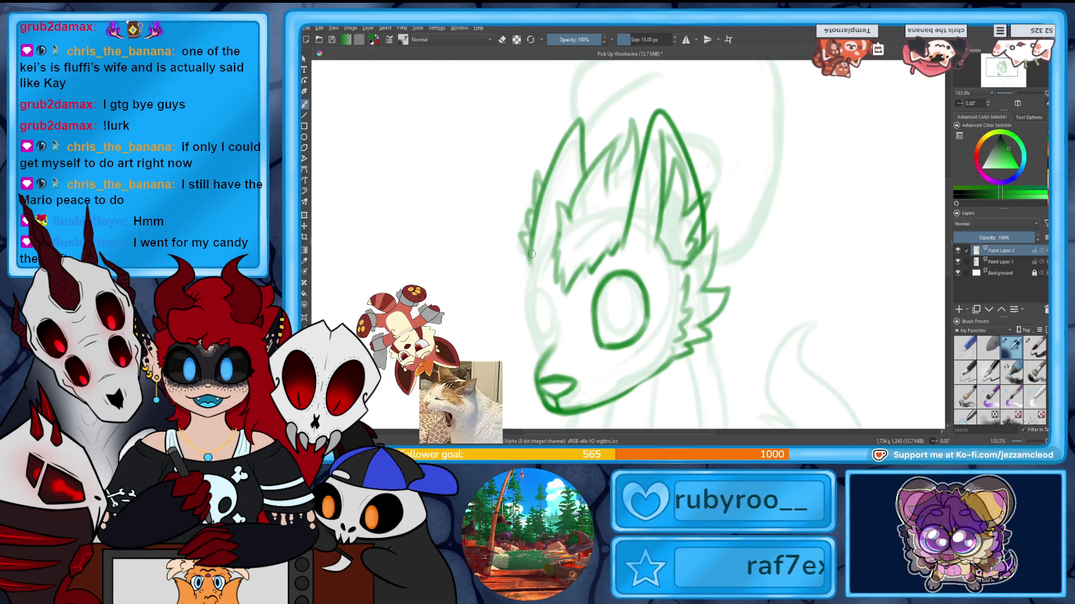
left_click_drag(531, 253, 560, 191)
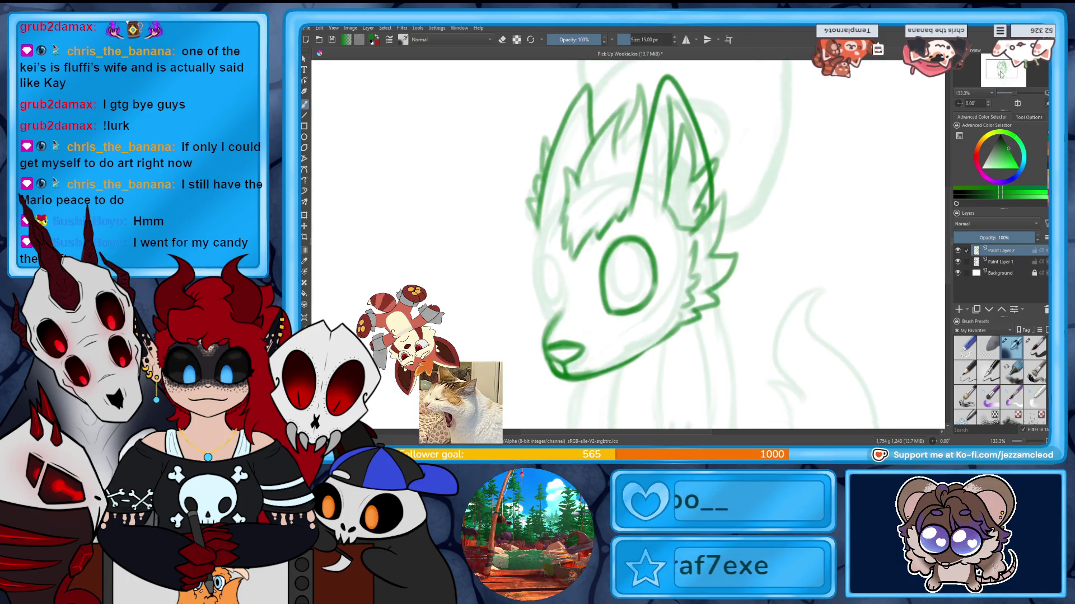
left_click(958, 263)
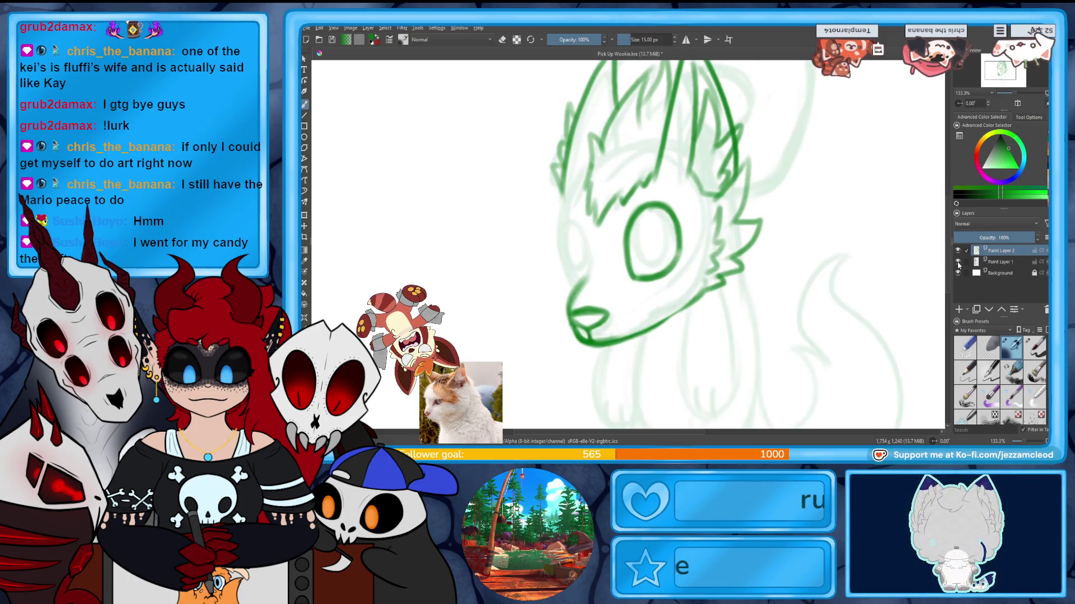
key("e")
left_click_drag(580, 292, 574, 302)
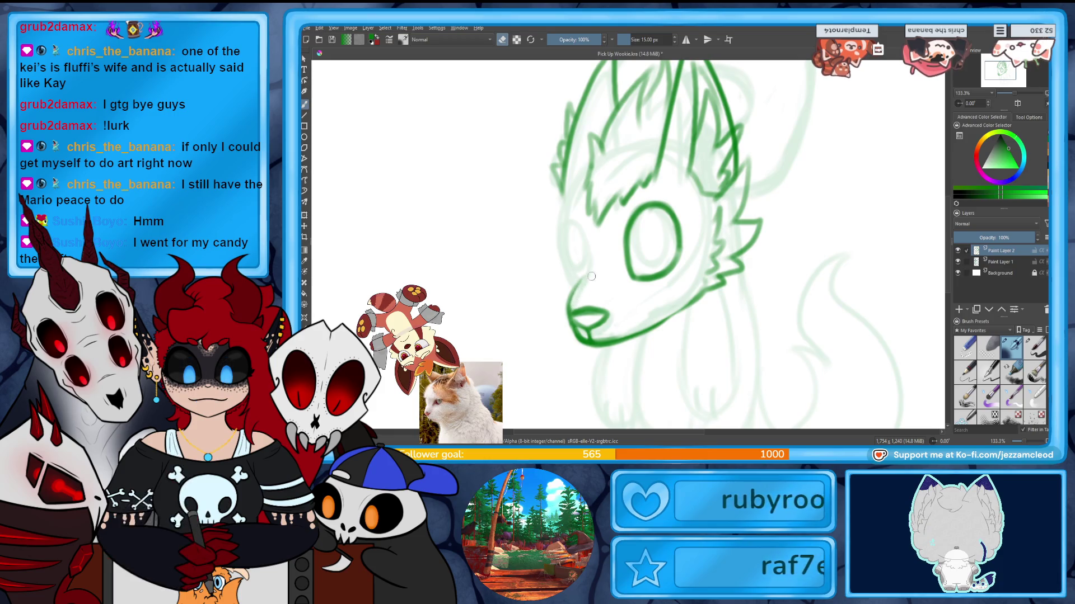
key("e")
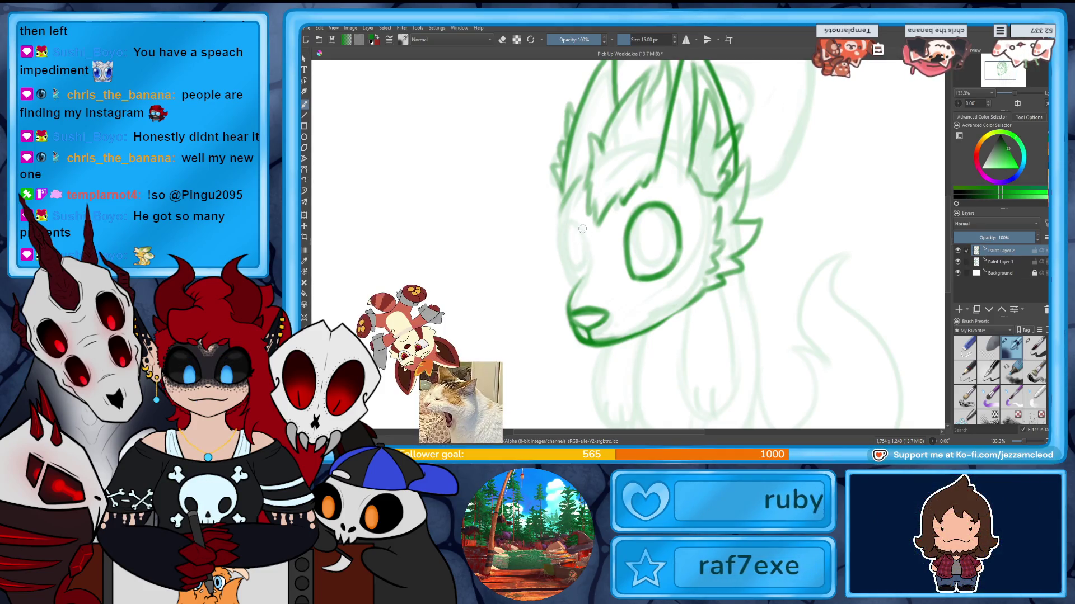
left_click_drag(584, 227, 573, 288)
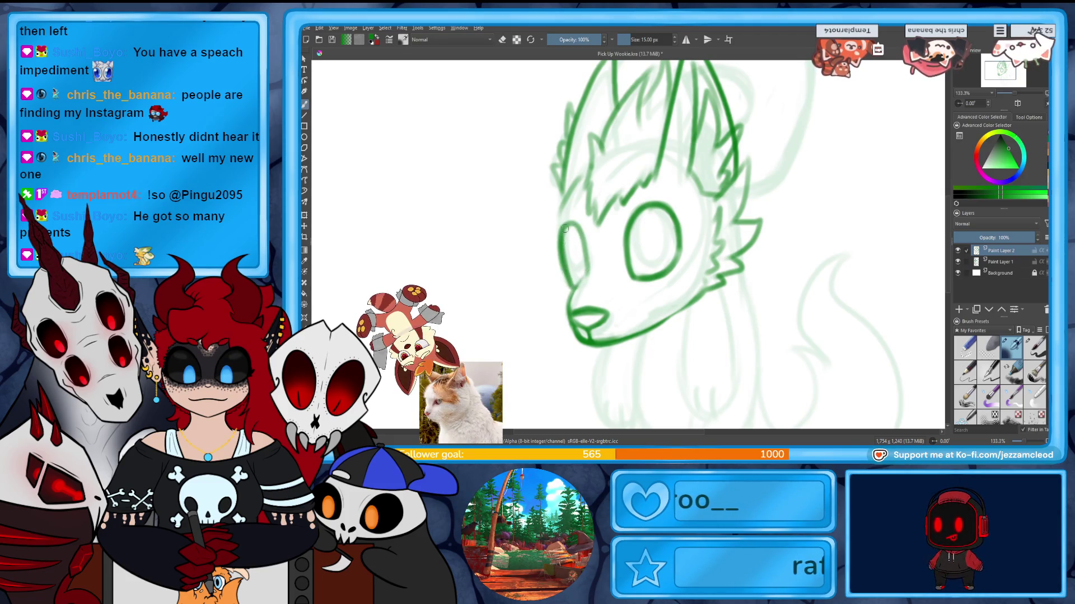
Extend and thicken the lower jaw line, then redraw and reinforce the left cheek outline.
key("ctrl+z")
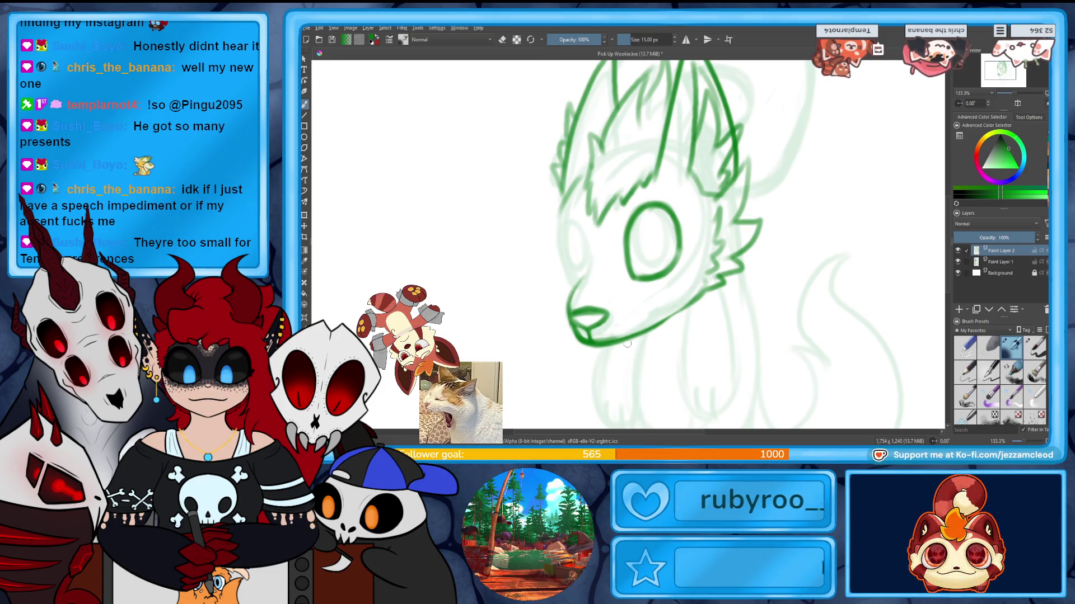
left_click_drag(616, 345, 631, 341)
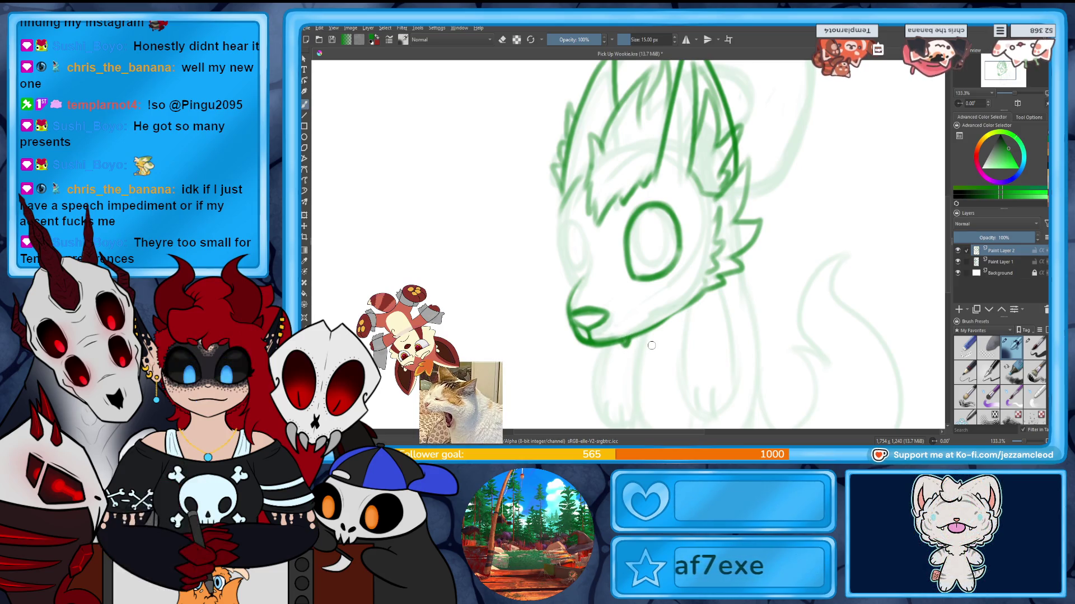
left_click_drag(586, 346, 618, 345)
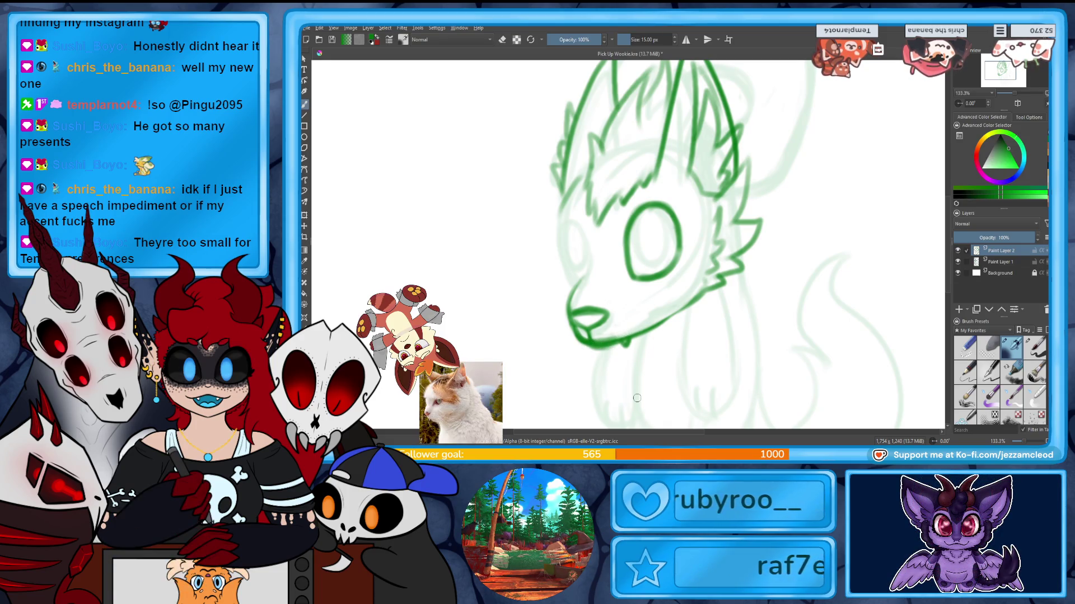
left_click_drag(587, 168, 575, 267)
left_click_drag(562, 190, 572, 271)
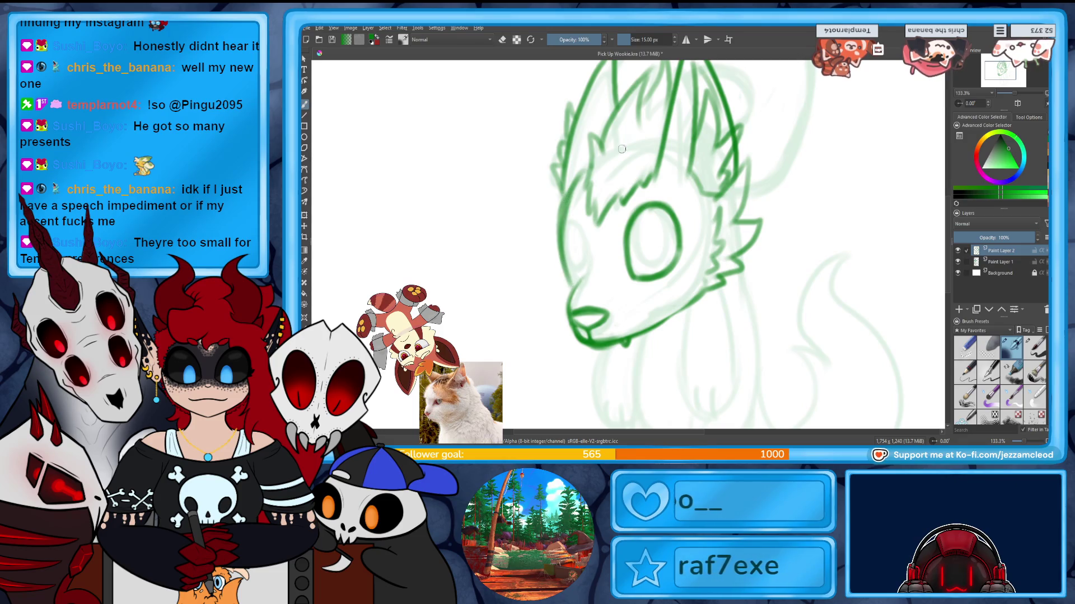
Hide the sketch layer, try extra left-cheek strokes and undo the surplus one.
left_click(957, 261)
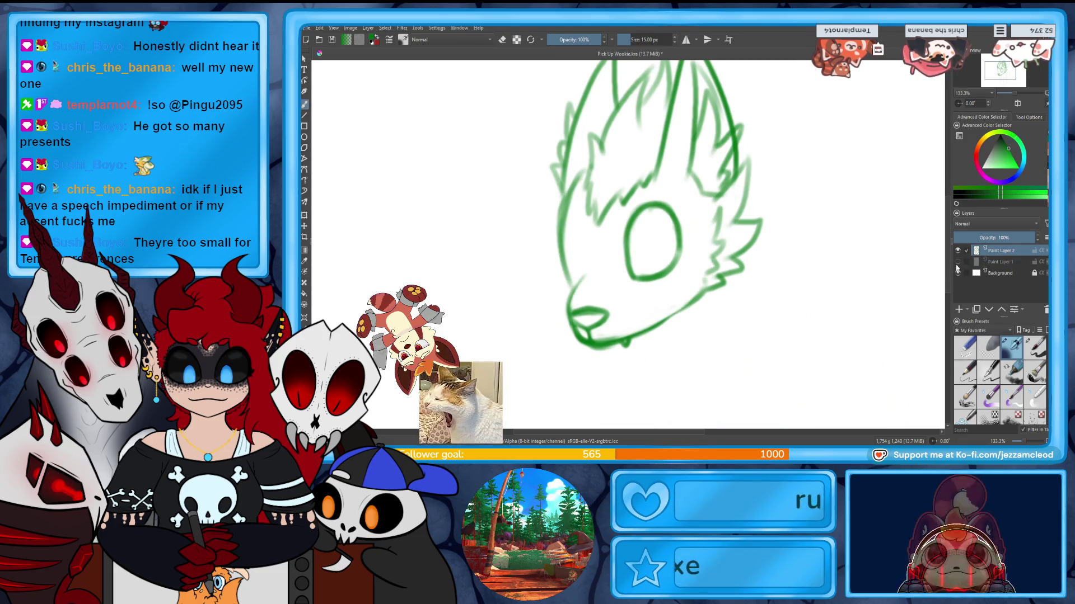
left_click_drag(546, 224, 555, 286)
left_click_drag(580, 223, 571, 274)
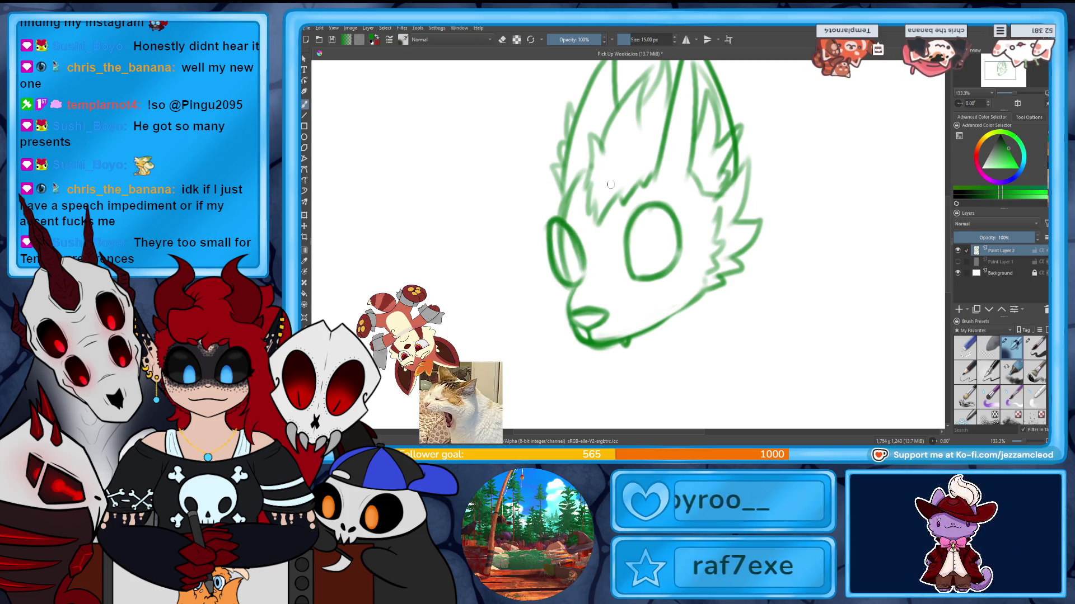
key("ctrl+z")
key("ctrl+z")
key("ctrl+z")
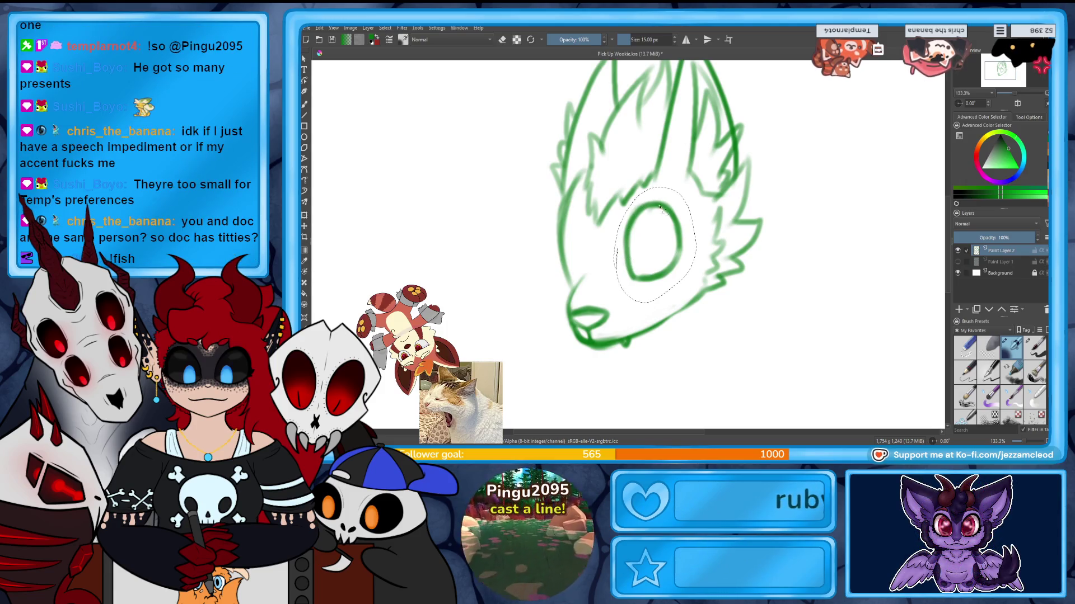
Select the area around the inked eye and add a new layer to hold its copy.
left_click_drag(618, 266, 670, 202)
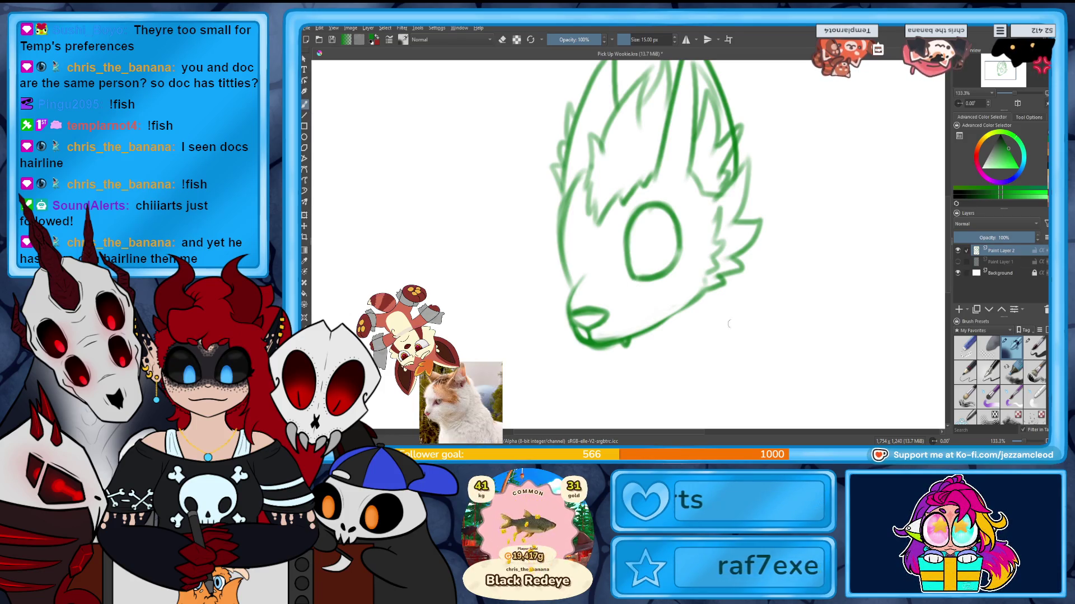
left_click(959, 310)
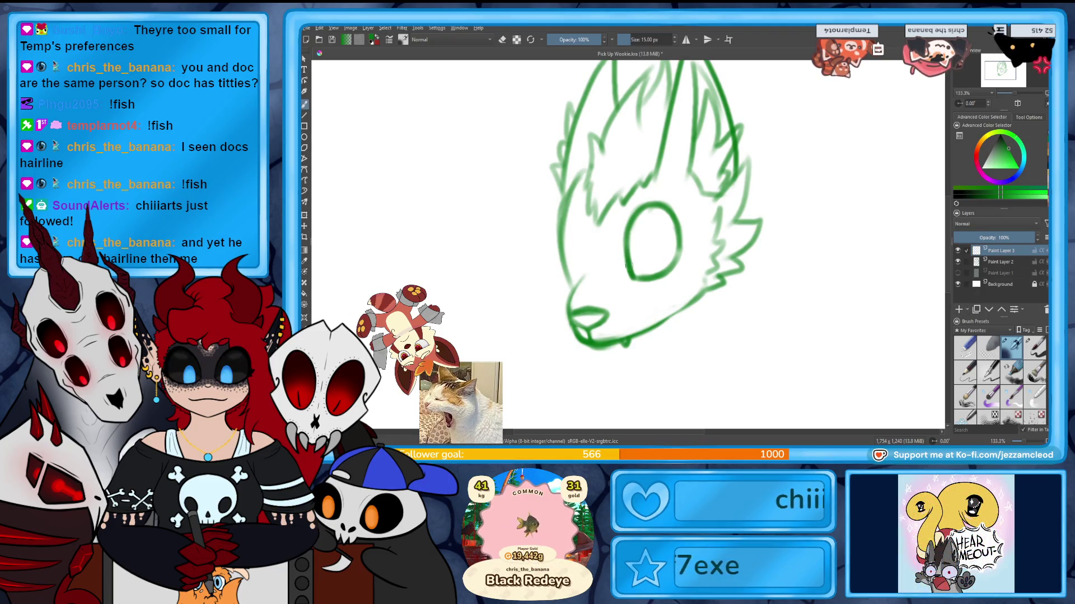
Transform the copied eye: move it left, narrow it, tilt it slightly and apply.
key("e")
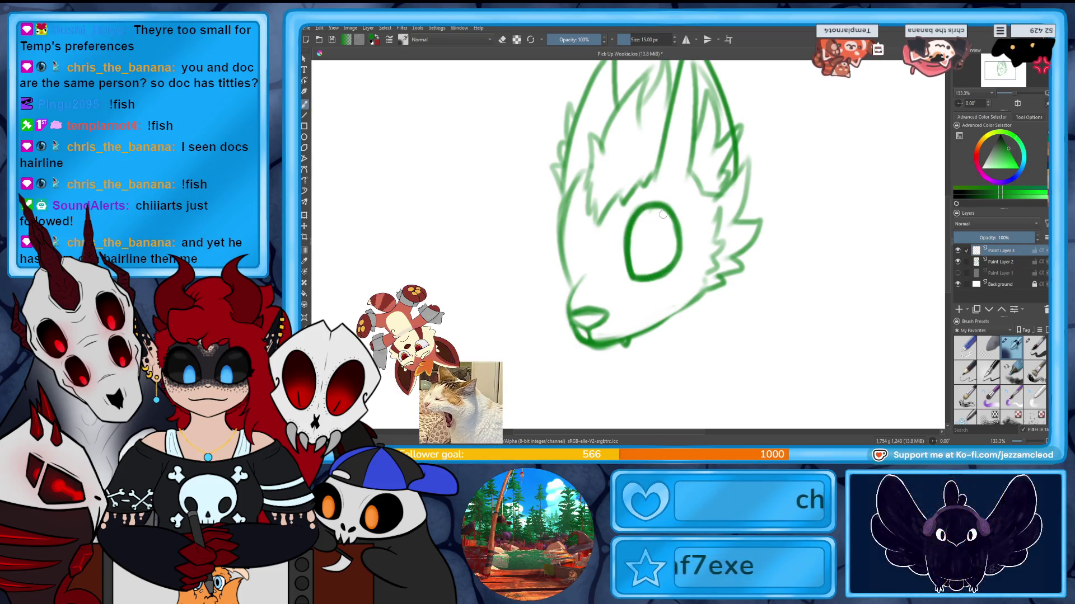
left_click(305, 236)
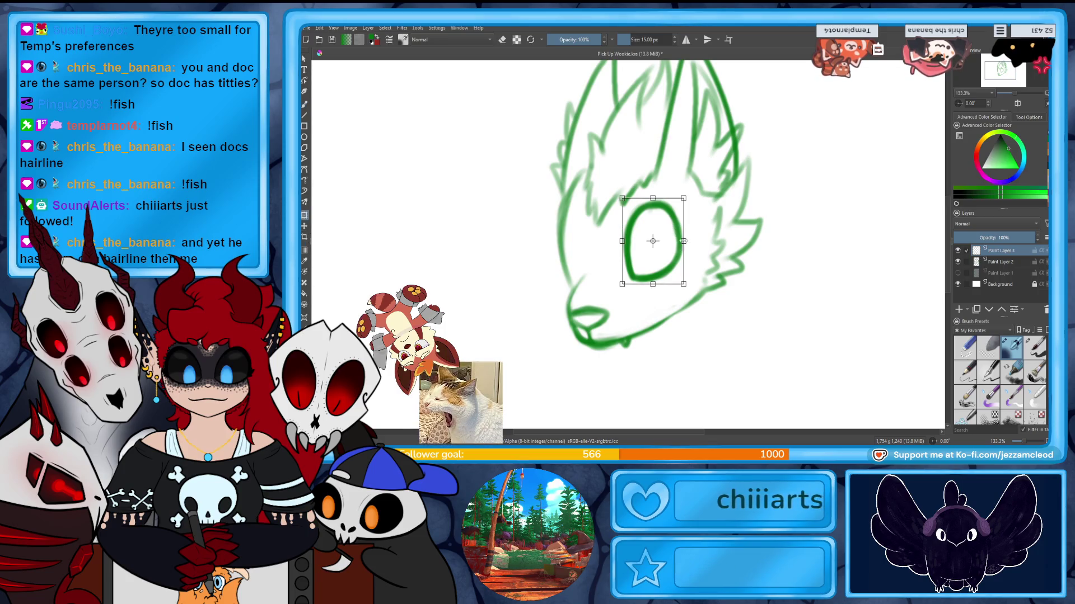
left_click_drag(652, 241, 577, 245)
key("ctrl+t")
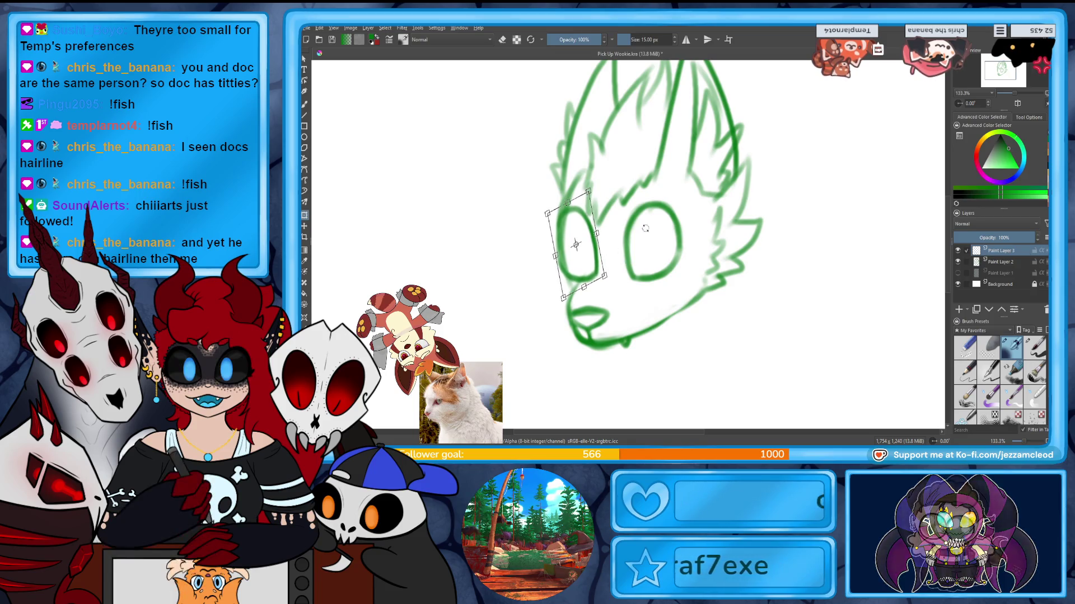
mouse_move(603, 262)
left_mouse_down()
mouse_move(576, 244)
mouse_move(597, 251)
mouse_move(562, 246)
left_mouse_up()
left_click_drag(559, 207, 558, 209)
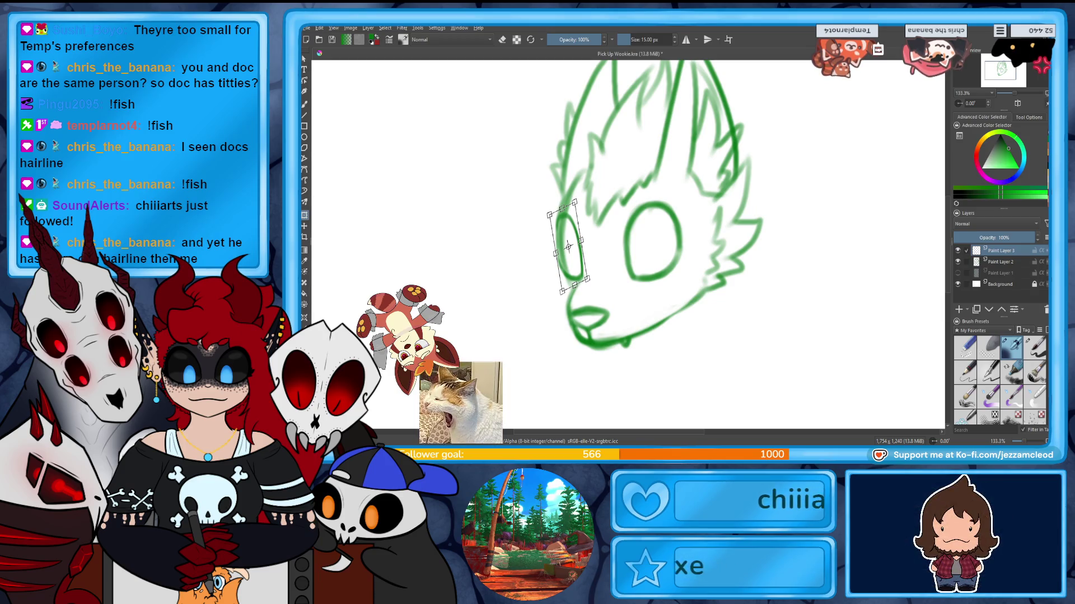
key("Return")
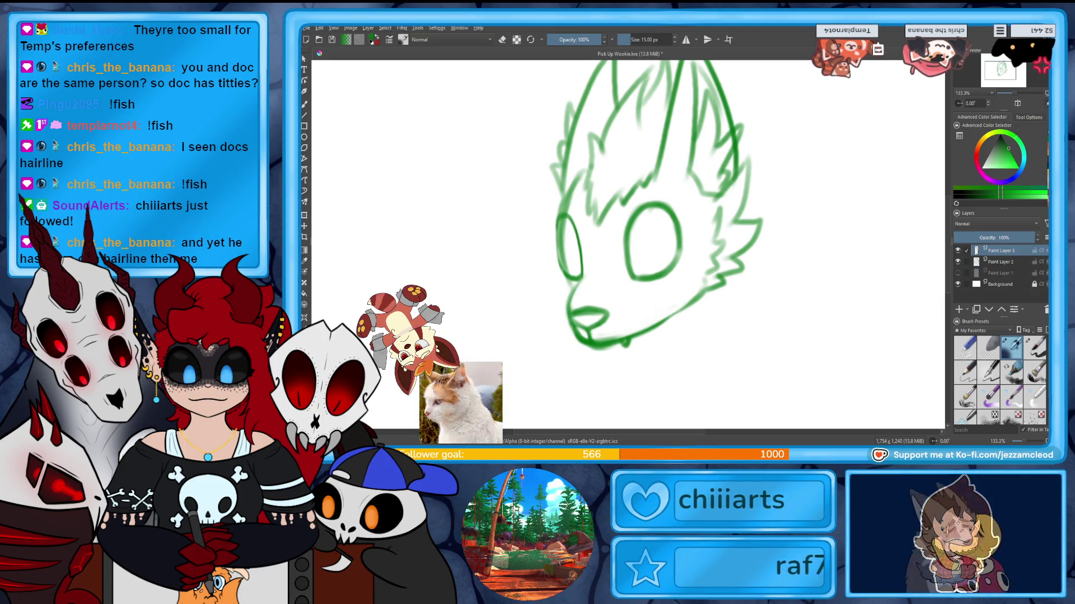
Nudge the left eye into final place and return to the inking brush.
key("ctrl+t")
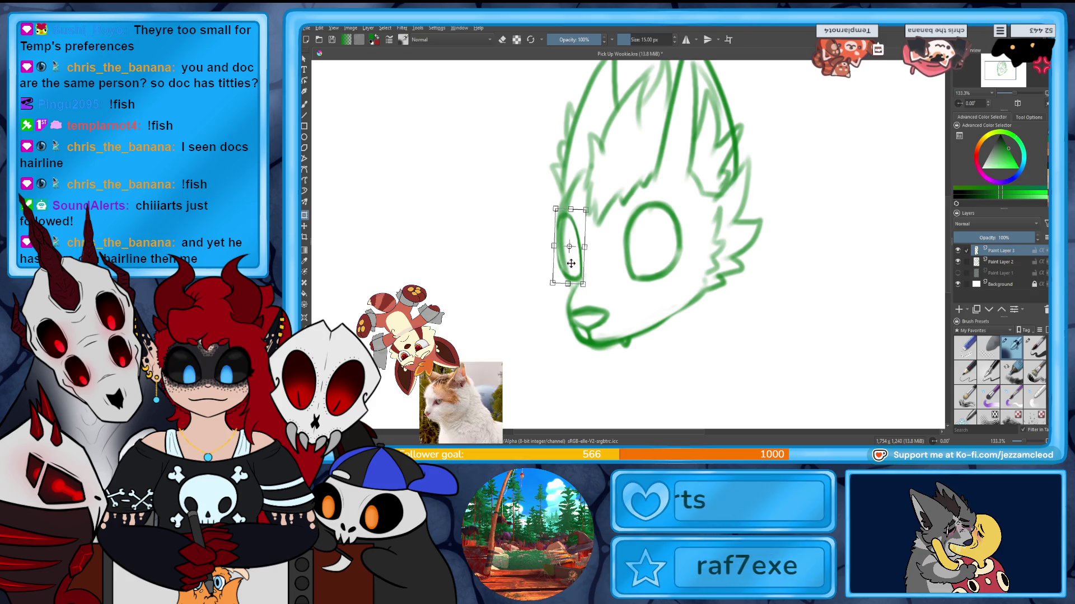
left_click_drag(575, 264, 573, 262)
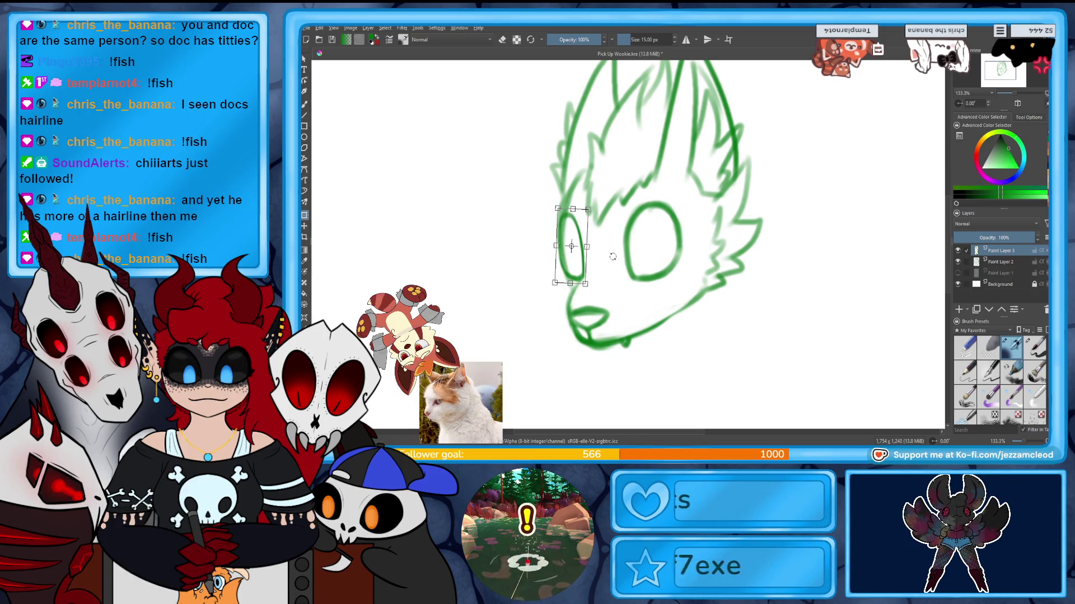
key("b")
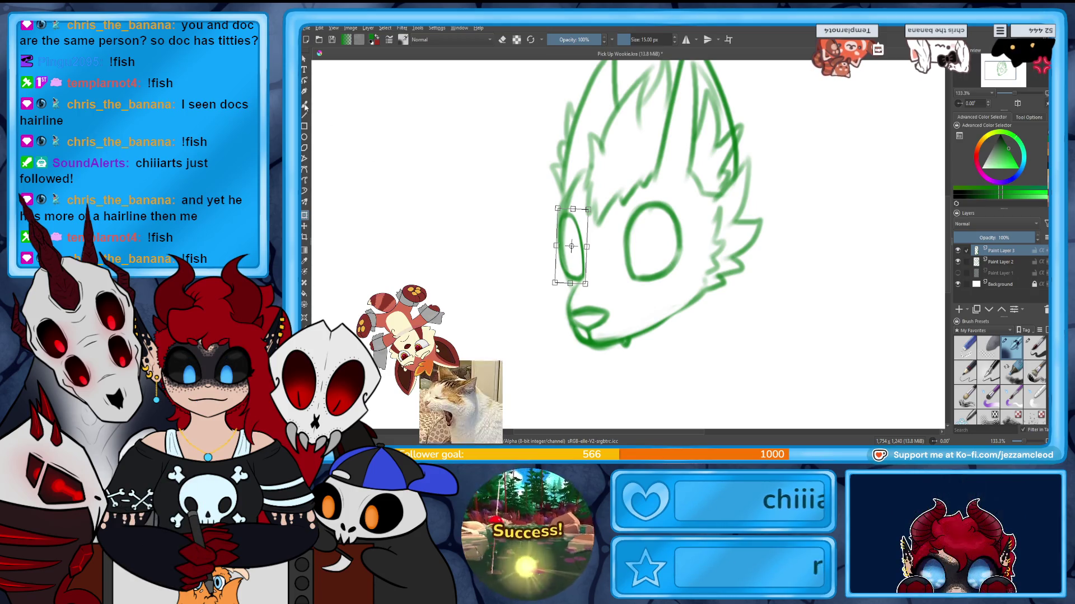
Show the body sketch again and ink a heavier brow stroke above the eye.
left_click(958, 272)
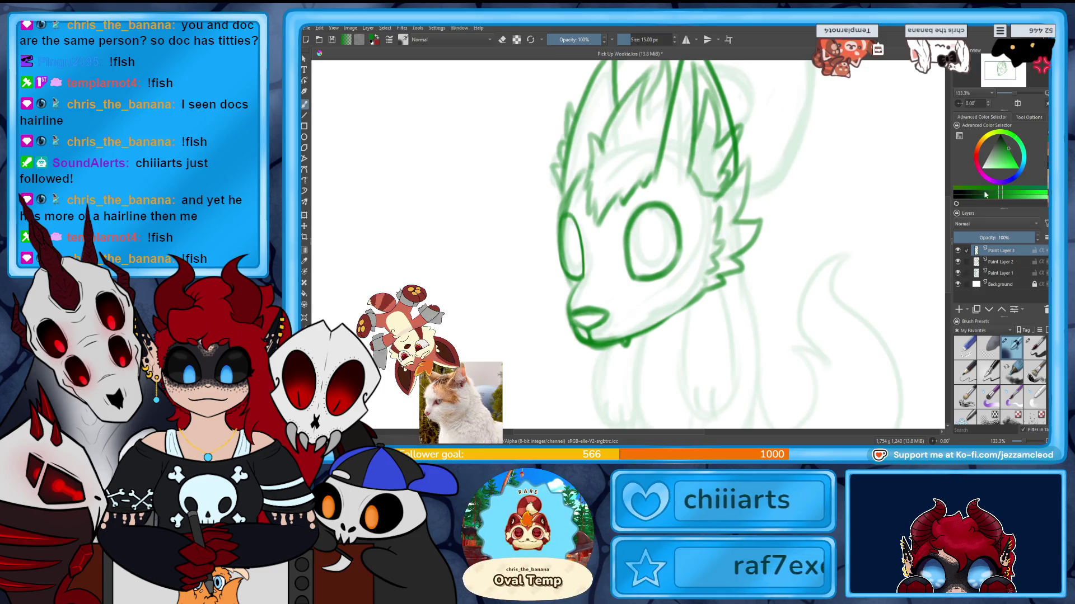
mouse_move(663, 253)
left_mouse_down()
mouse_move(664, 286)
mouse_move(656, 213)
left_mouse_up()
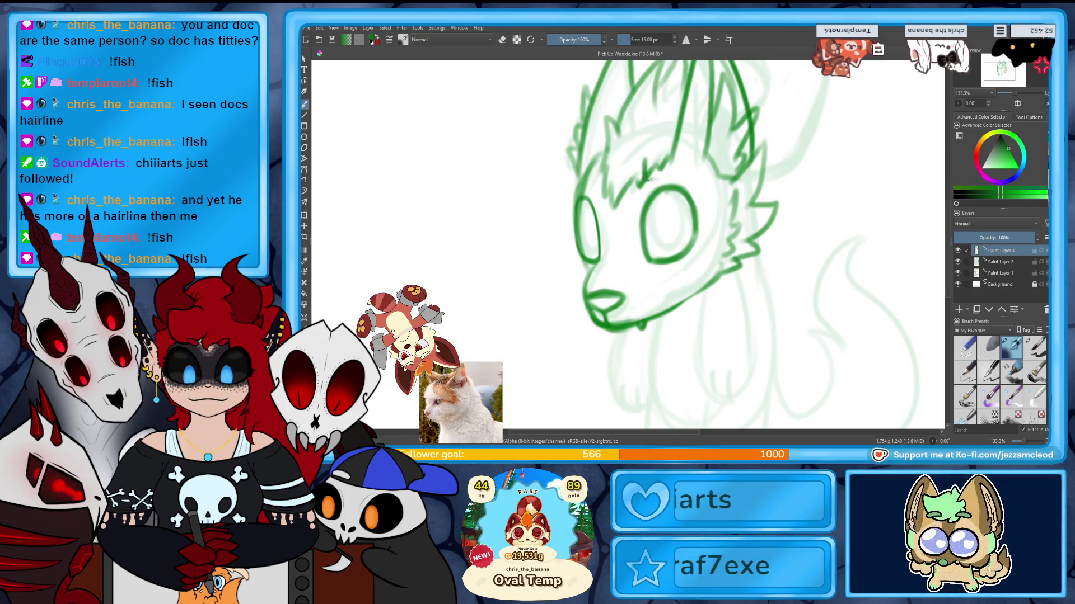
mouse_move(688, 178)
left_mouse_down()
mouse_move(645, 176)
mouse_move(607, 206)
mouse_move(595, 177)
left_mouse_up()
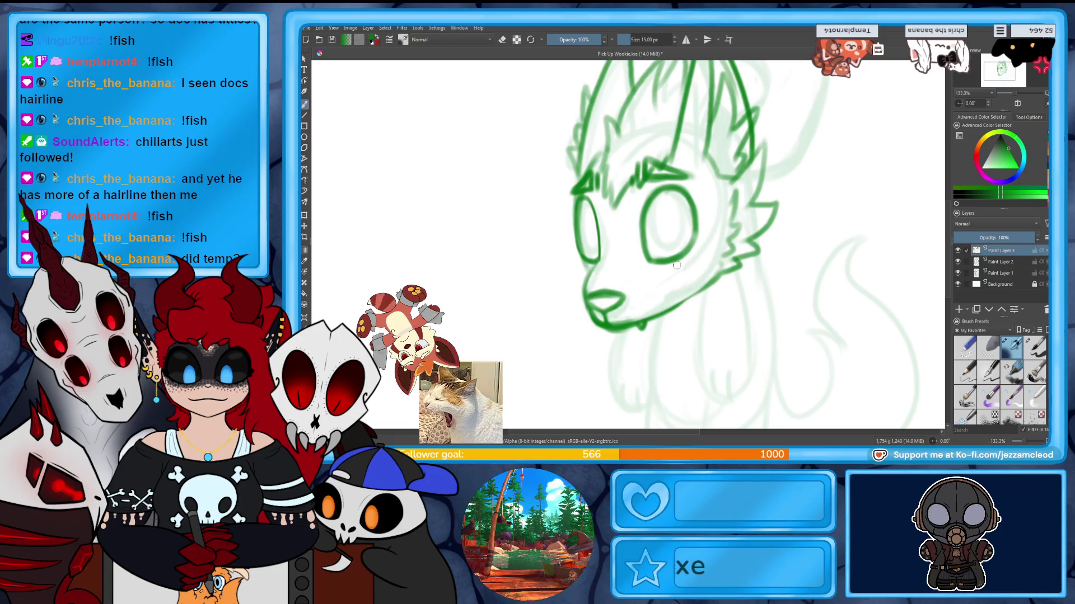
left_click_drag(680, 267, 594, 159)
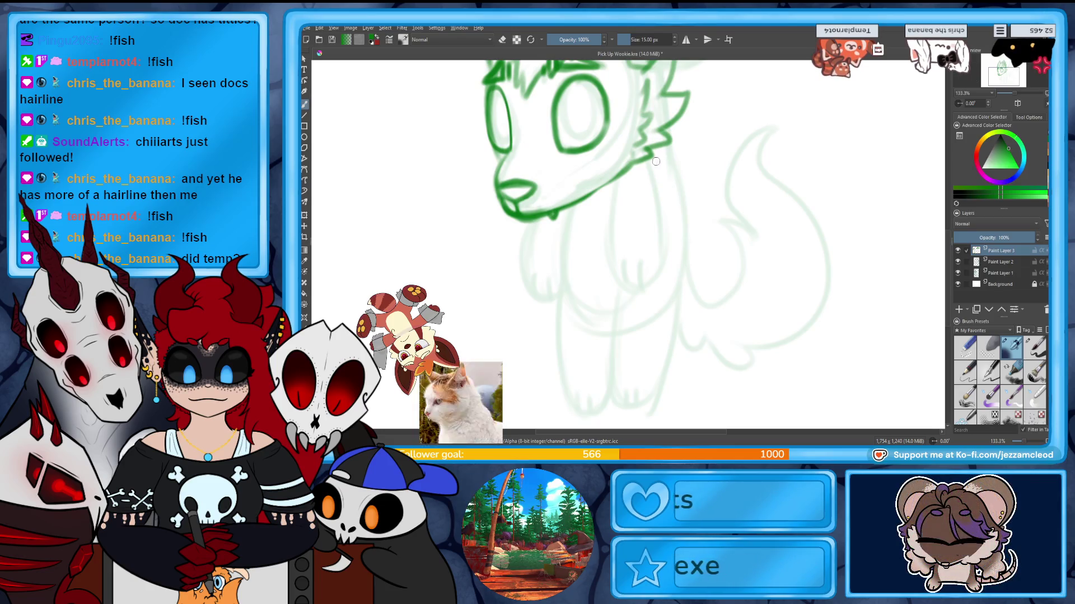
Ink the neck fur tufts under the jaw and outline both dangling front legs.
mouse_move(659, 170)
left_mouse_down()
mouse_move(646, 292)
mouse_move(659, 193)
left_mouse_up()
left_click_drag(660, 251, 636, 297)
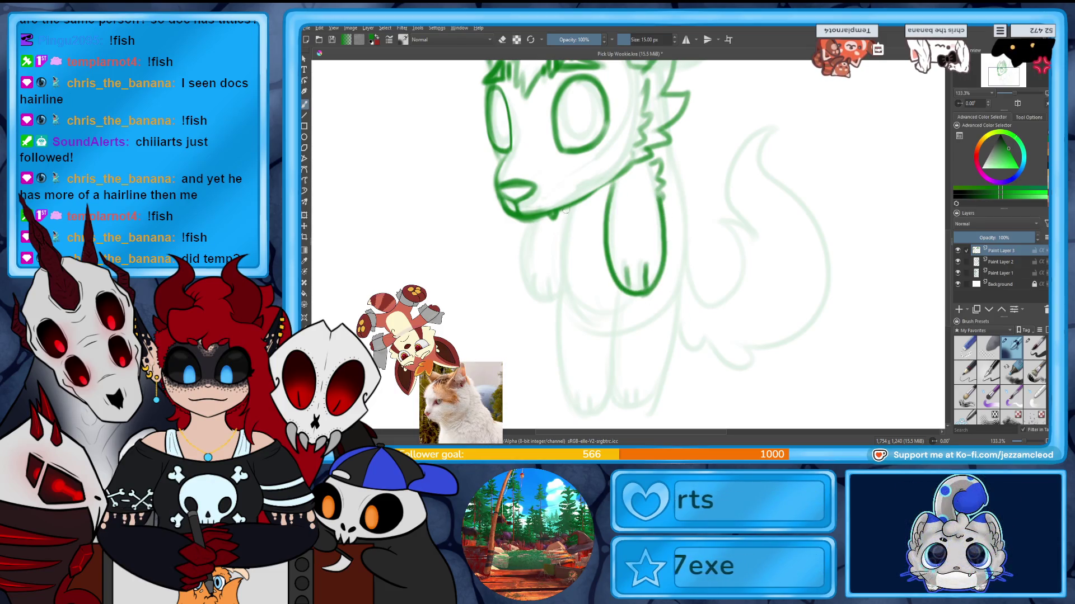
left_click_drag(583, 217, 598, 225)
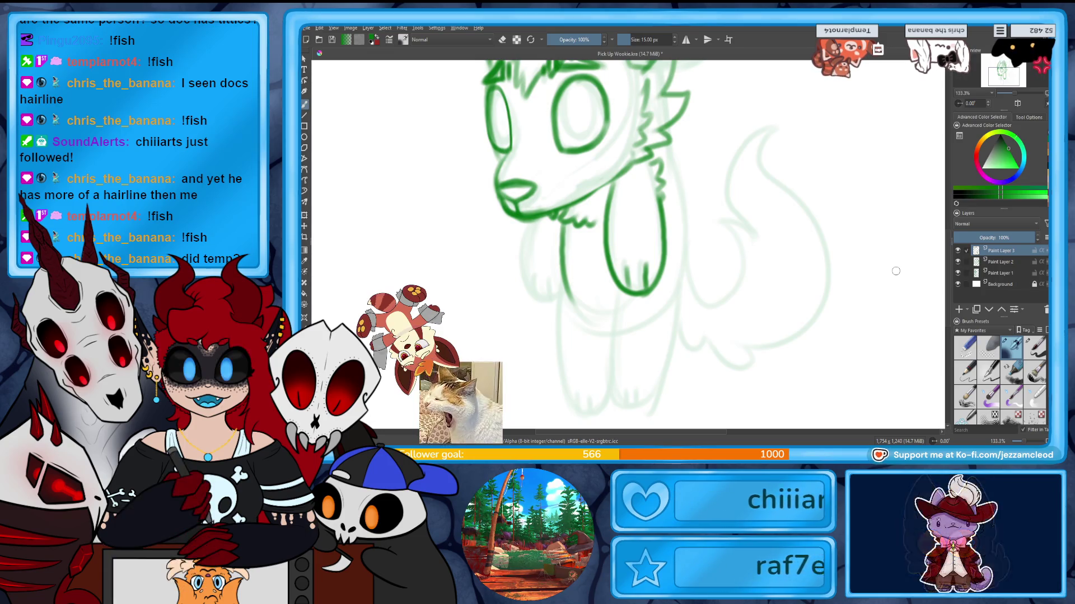
mouse_move(533, 220)
left_mouse_down()
mouse_move(547, 295)
mouse_move(572, 255)
mouse_move(550, 293)
left_mouse_up()
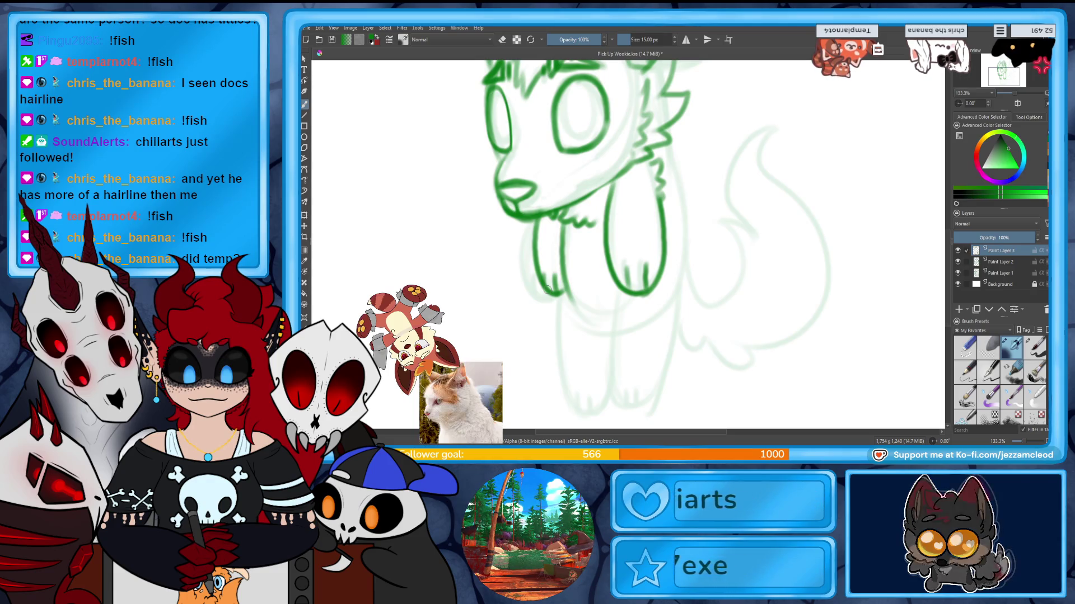
scroll(547, 290, "up", 2)
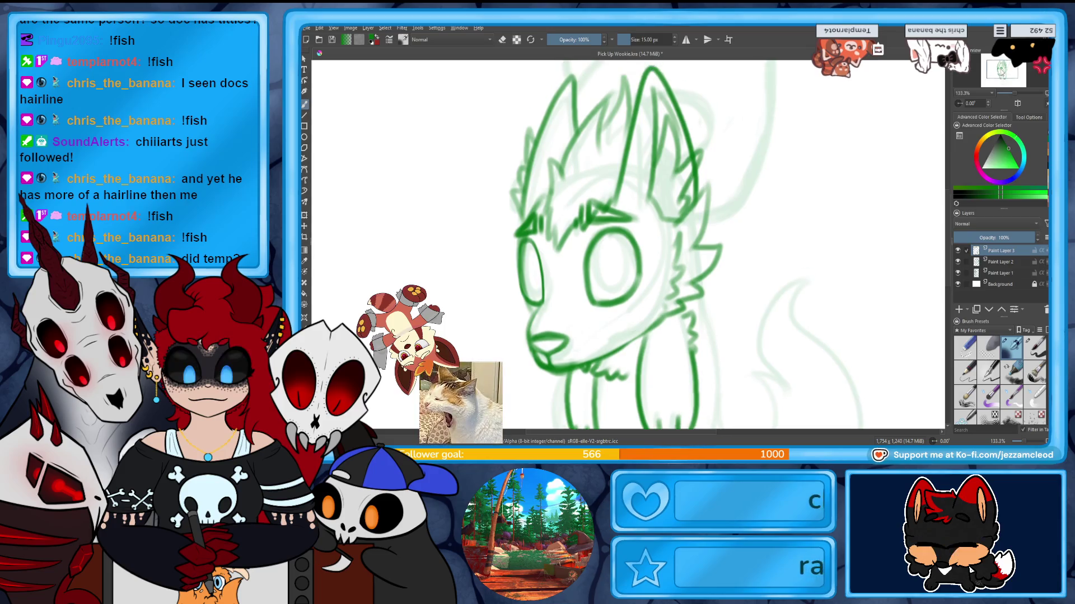
scroll(629, 243, "down", 5)
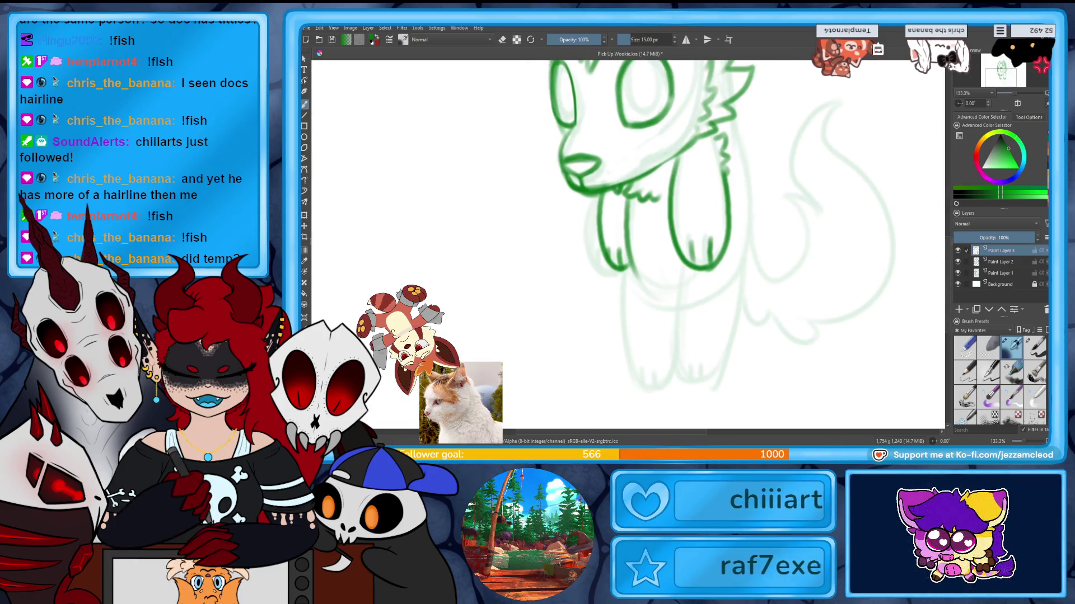
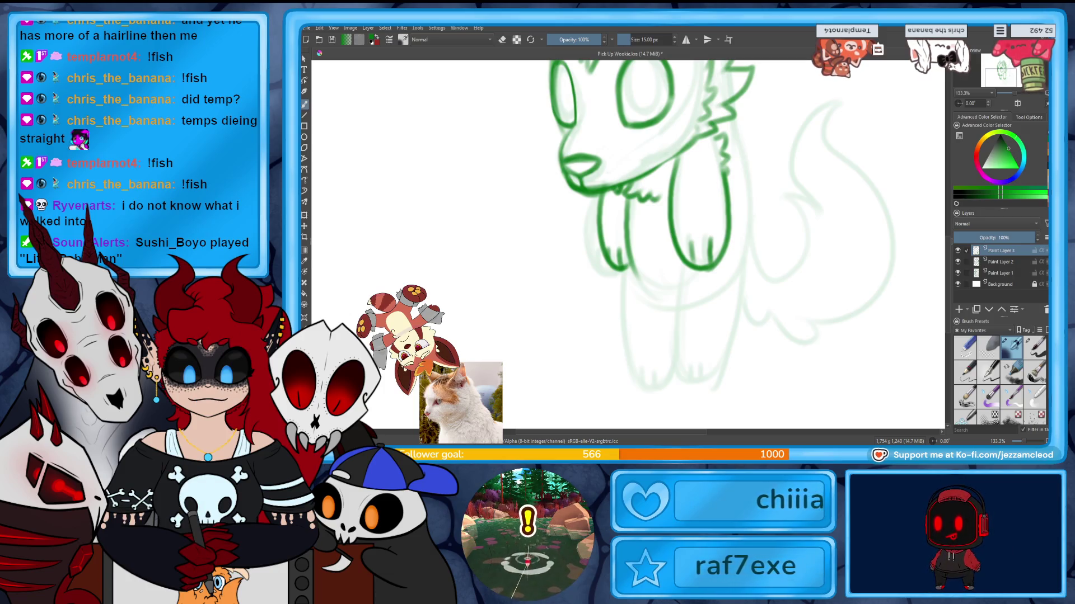
Zoom around the wolf, sketch two trial strokes along the jaw, then undo them.
key("minus")
key("minus")
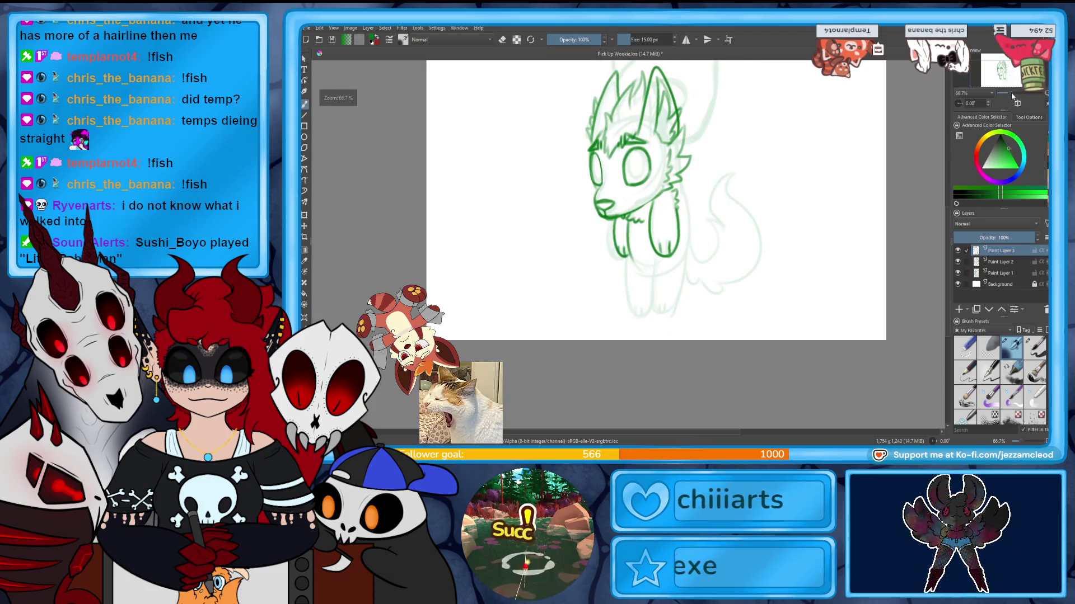
key("plus")
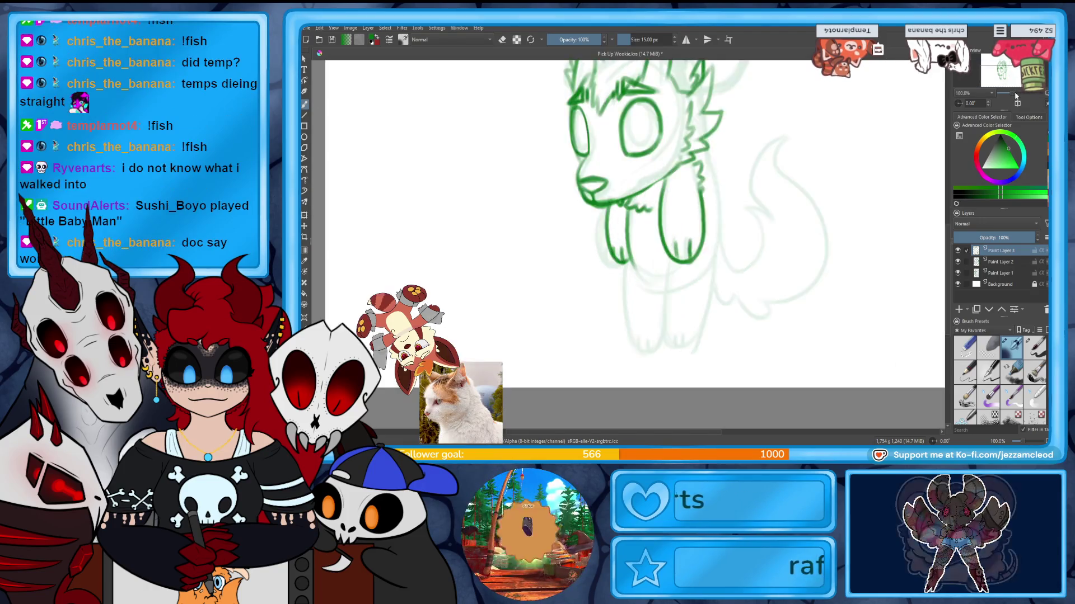
key("minus")
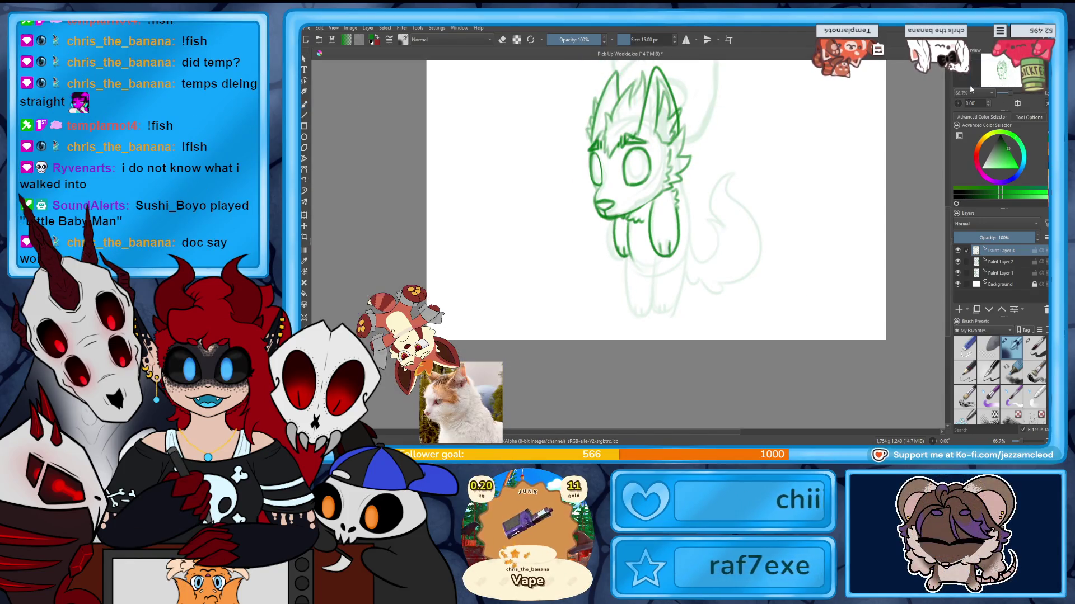
key("plus")
key("plus")
left_click_drag(730, 128, 645, 179)
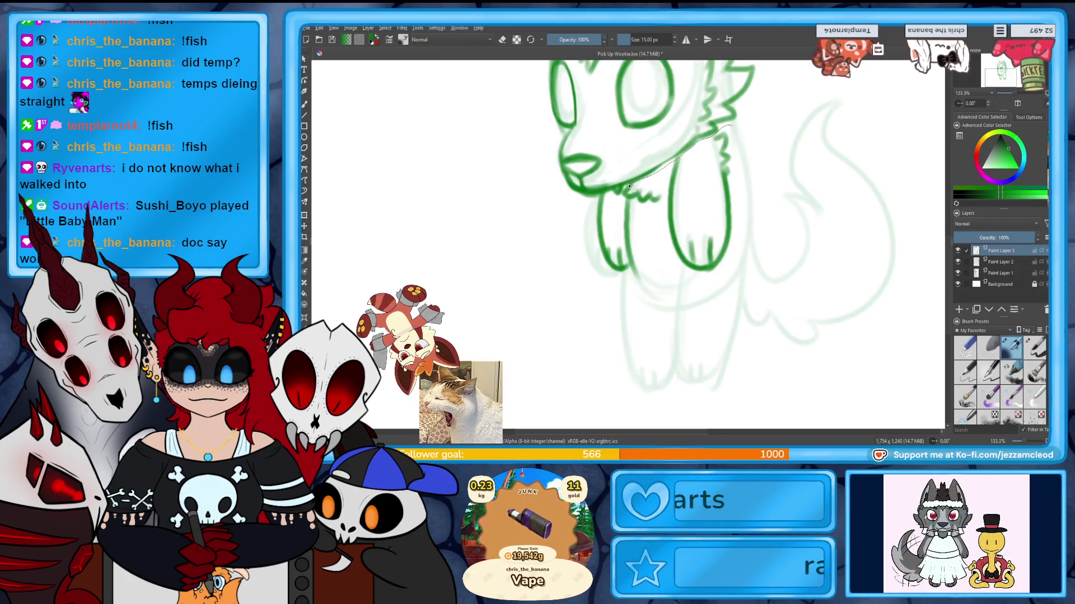
left_click_drag(588, 200, 611, 340)
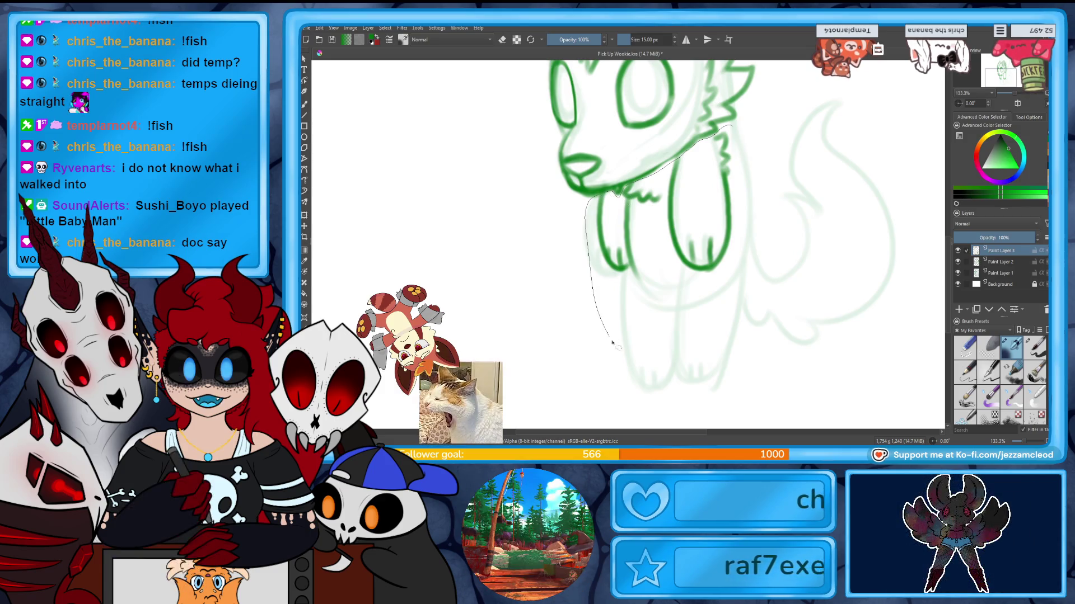
key("ctrl+z")
key("ctrl+z")
Transform the selected front legs, stretching them further downward, and apply it.
key("ctrl+t")
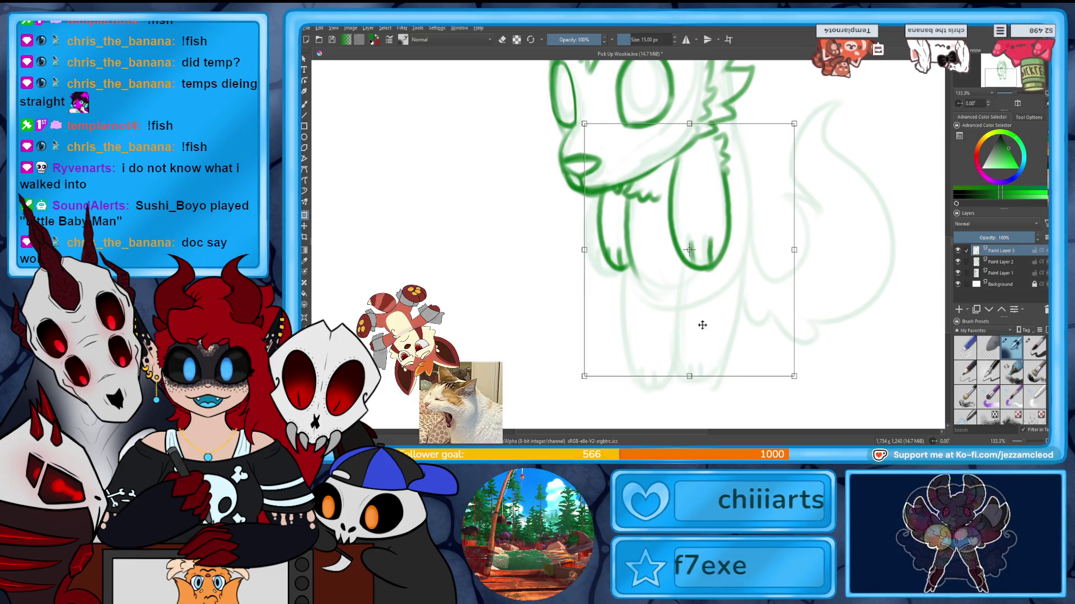
left_click_drag(689, 377, 689, 397)
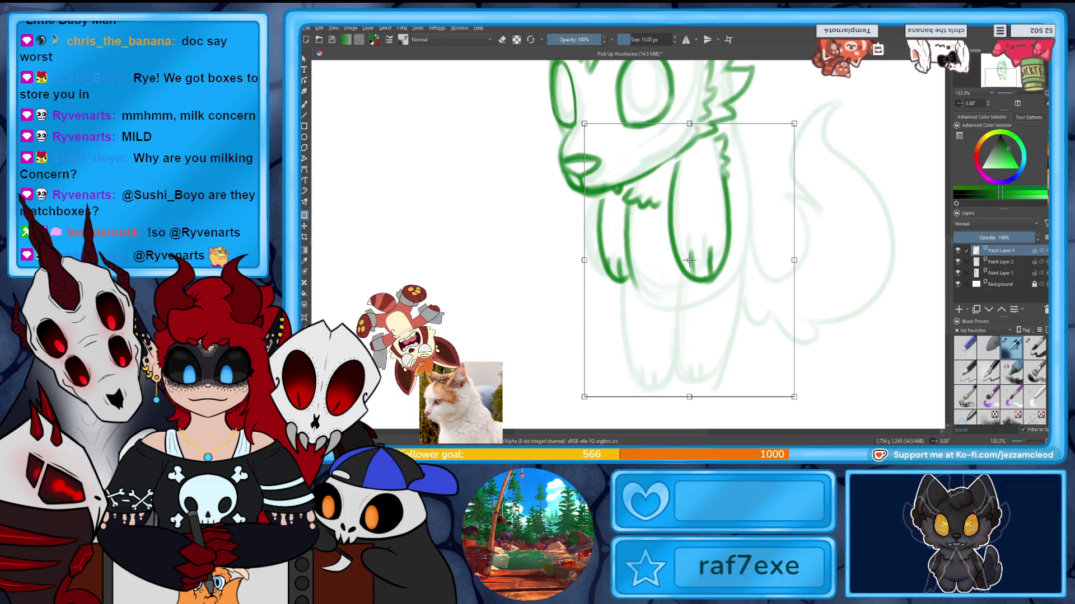
left_click_drag(689, 398, 689, 411)
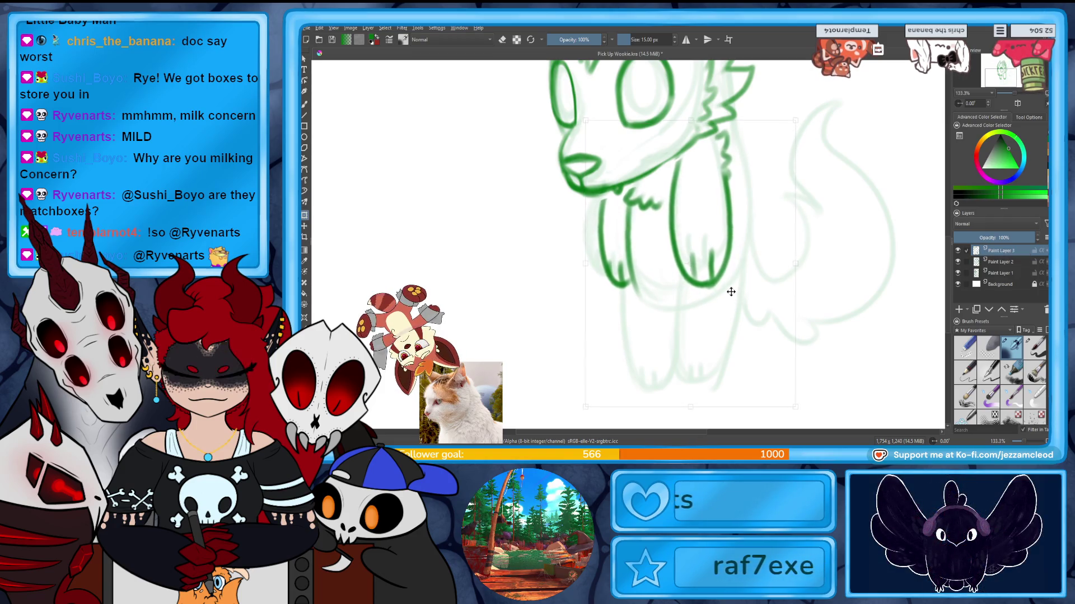
left_click(304, 125)
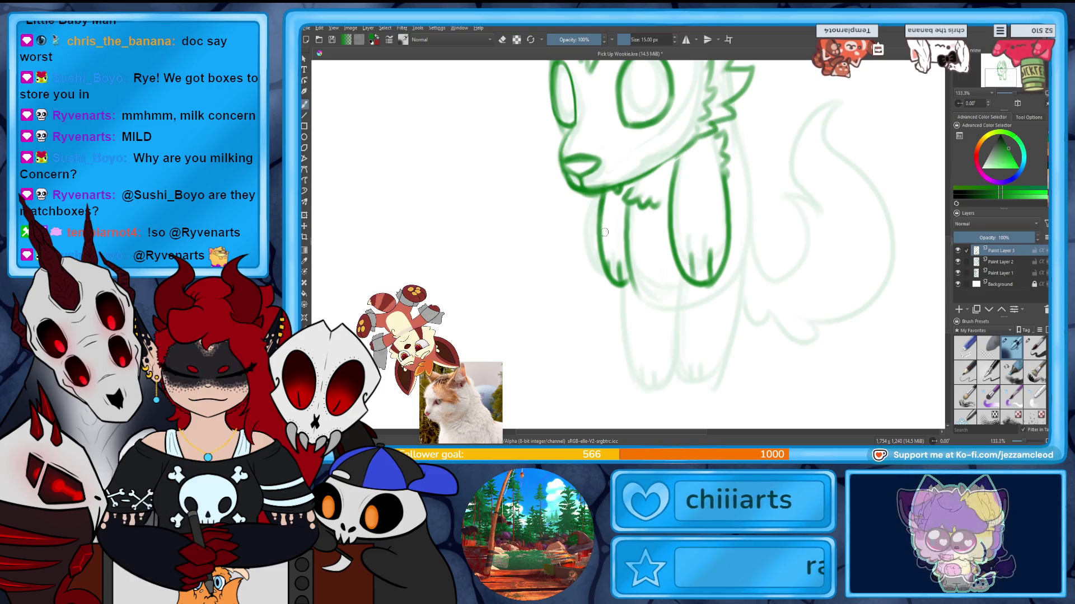
scroll(601, 206, "up", 1)
Bring the legs into view and draw toe lines on the right front paw.
left_click_drag(671, 218, 663, 265)
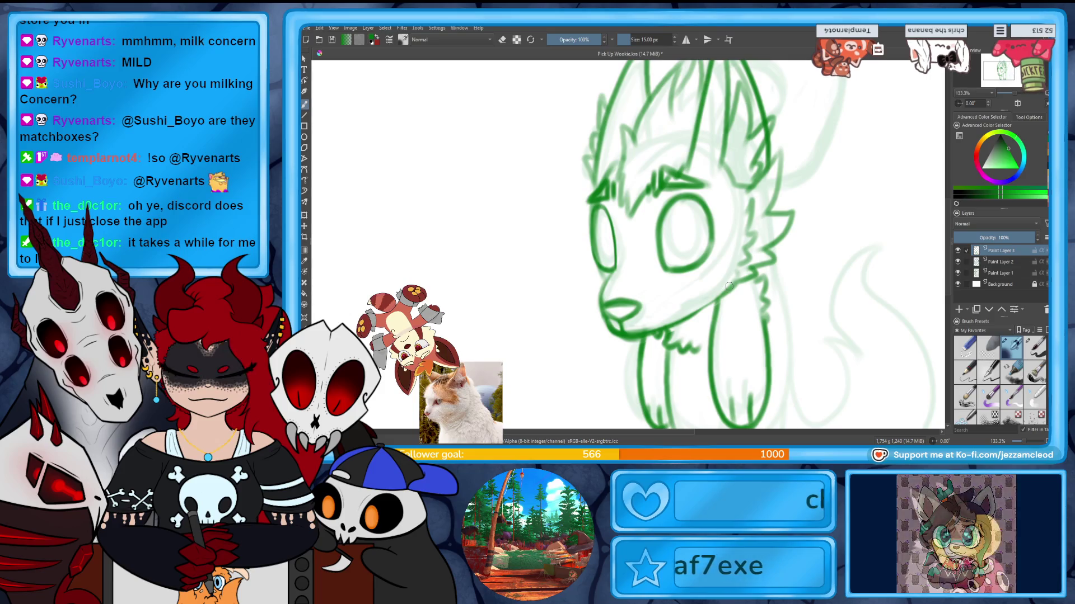
left_click_drag(773, 258, 781, 103)
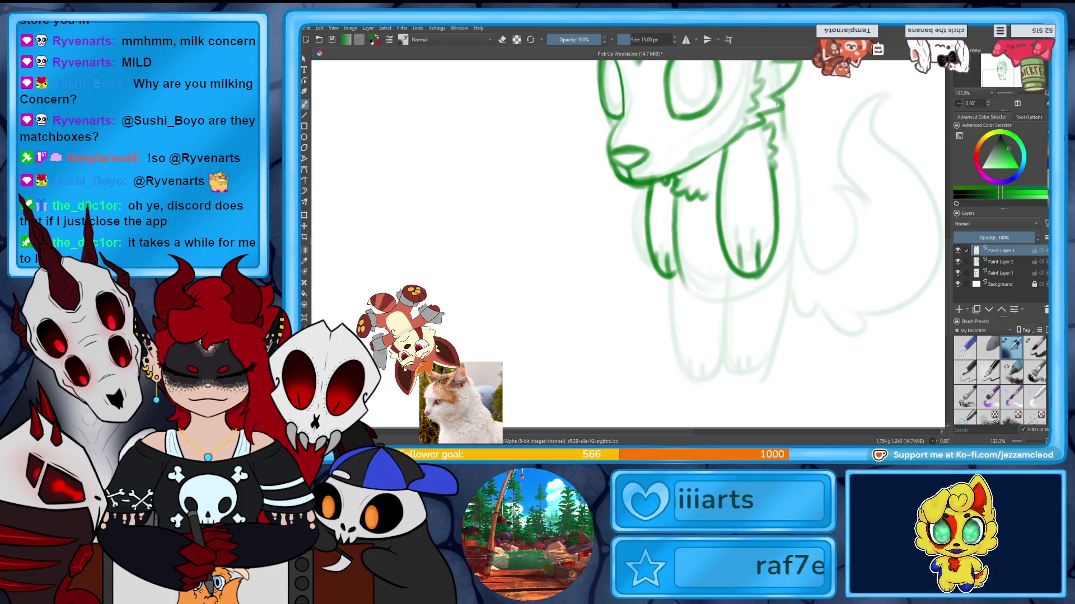
left_click_drag(803, 243, 793, 257)
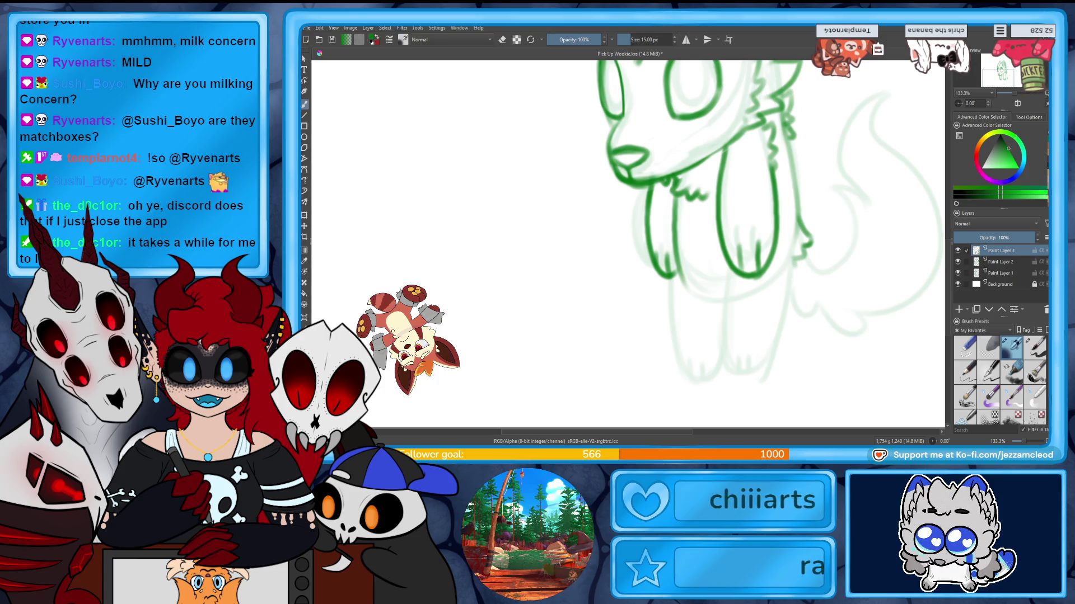
left_click_drag(991, 87, 996, 93)
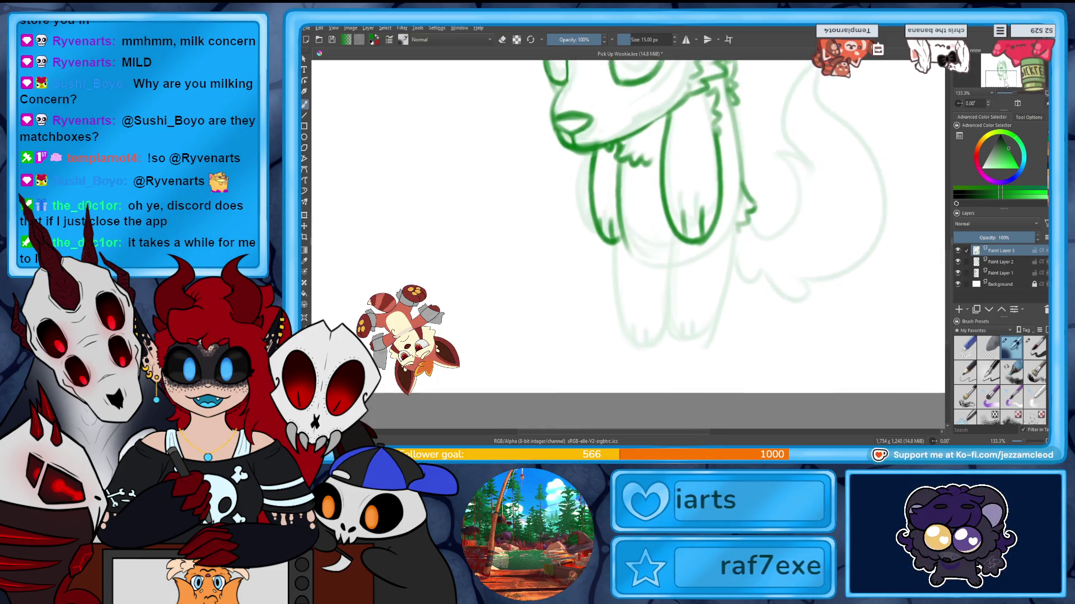
mouse_move(678, 191)
left_mouse_down()
mouse_move(679, 209)
mouse_move(700, 210)
left_mouse_up()
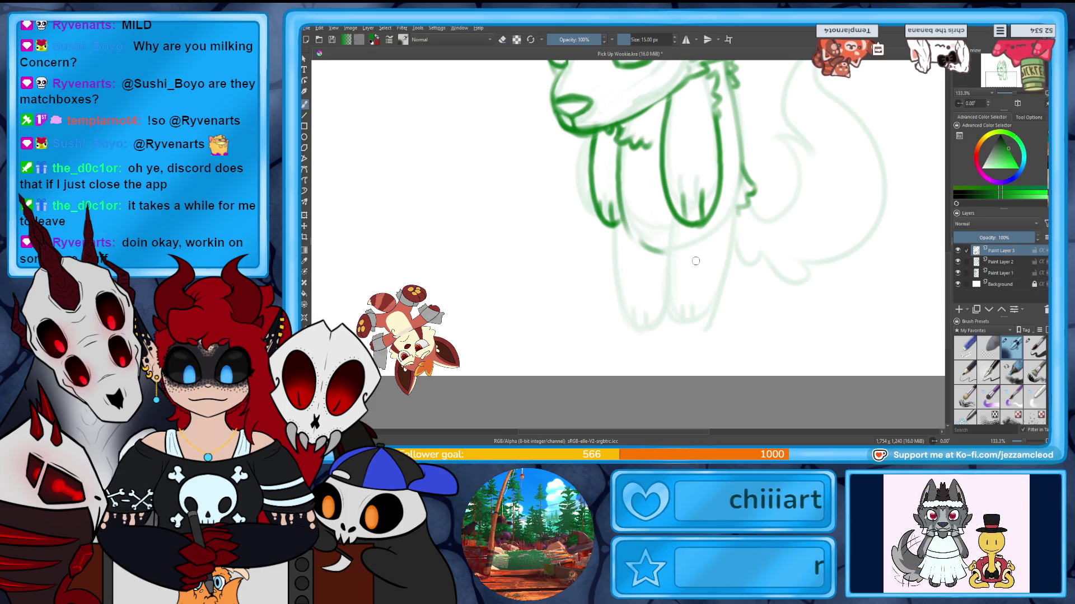
Ink both sides of the hind leg down to the paw and switch to erasing.
left_click_drag(666, 249, 713, 333)
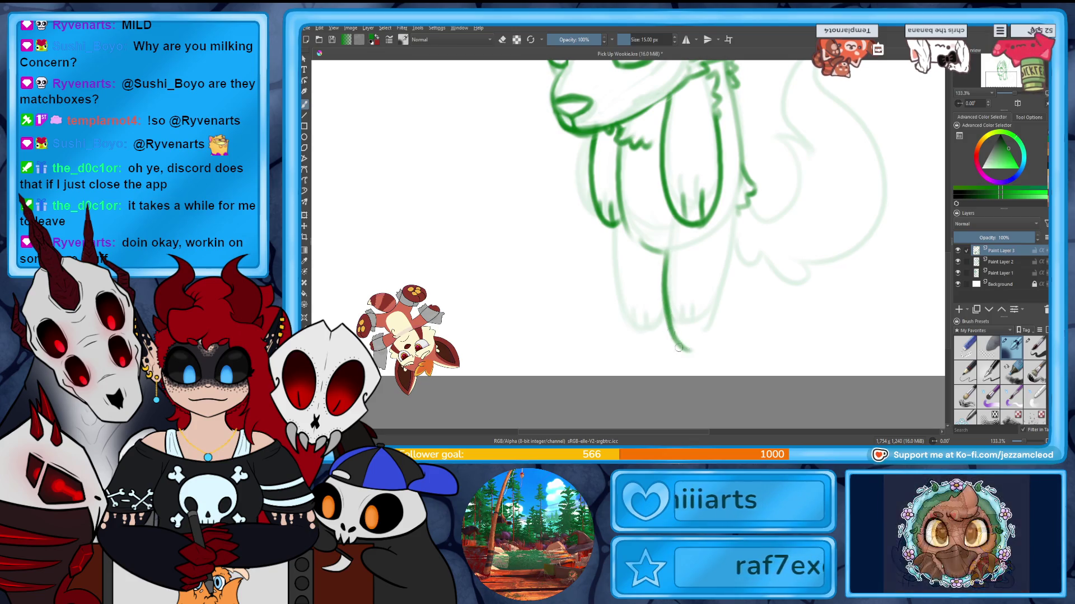
left_click_drag(735, 241, 679, 349)
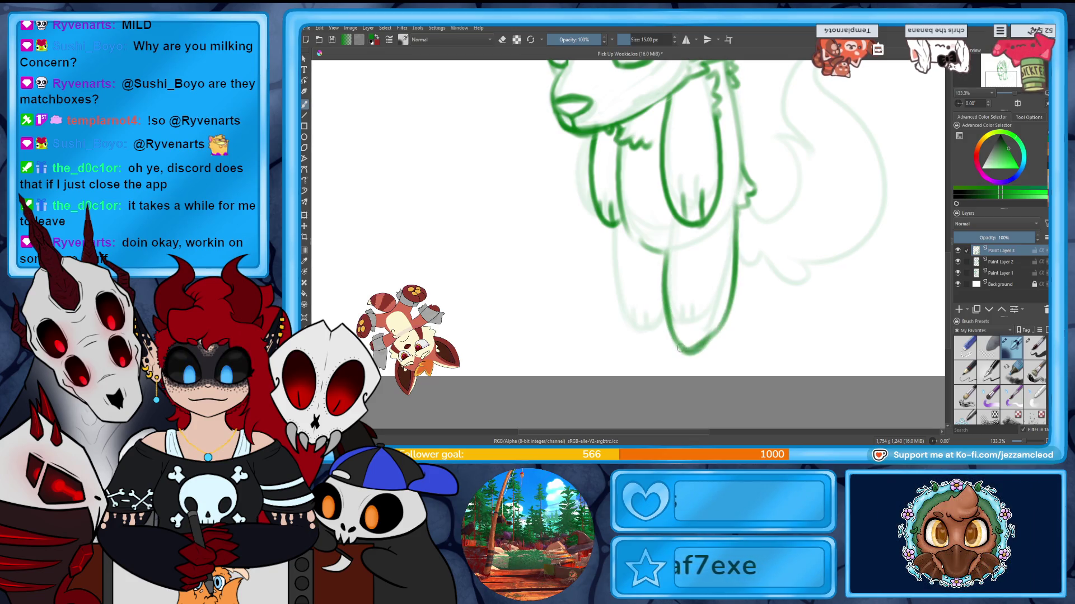
key("e")
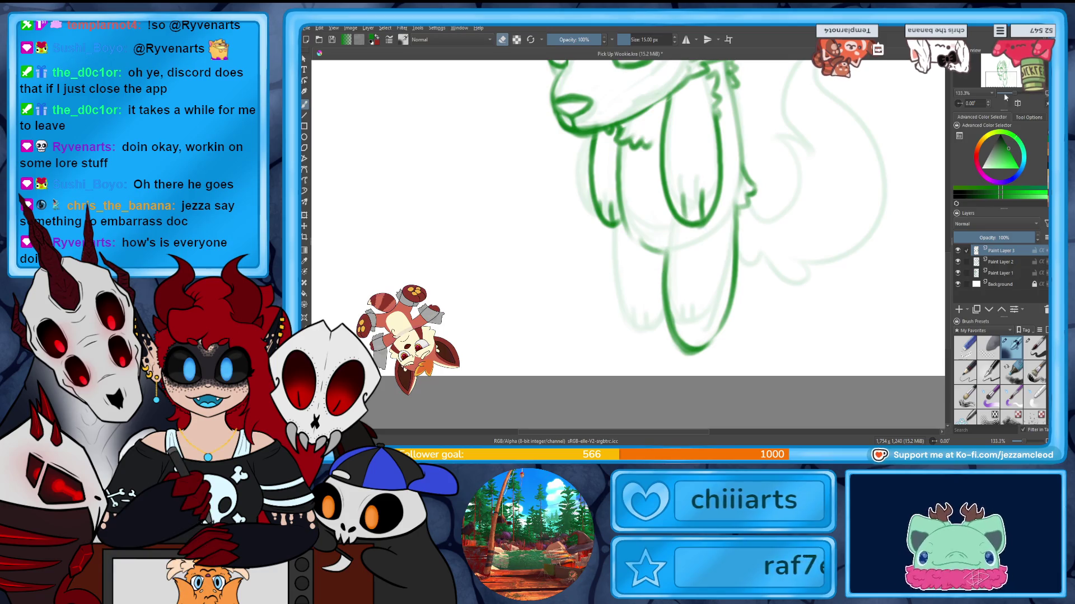
Erase the leg overshoot, then ink the bottom of the left hind leg and a stroke near the paw.
mouse_move(1021, 93)
left_mouse_down()
mouse_move(1010, 99)
mouse_move(1023, 93)
left_mouse_up()
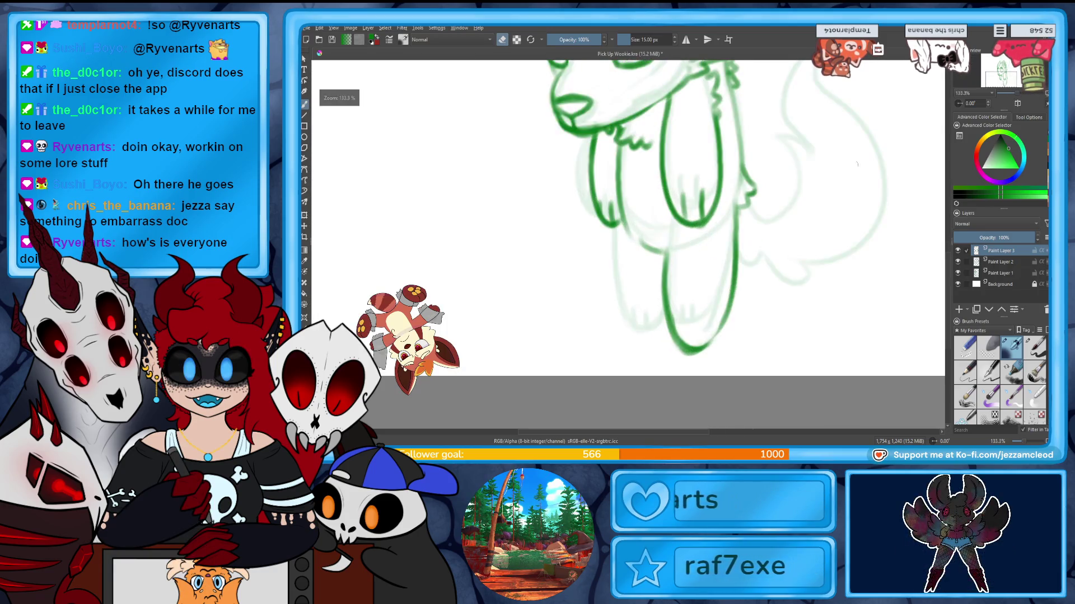
left_click_drag(675, 351, 698, 340)
key("e")
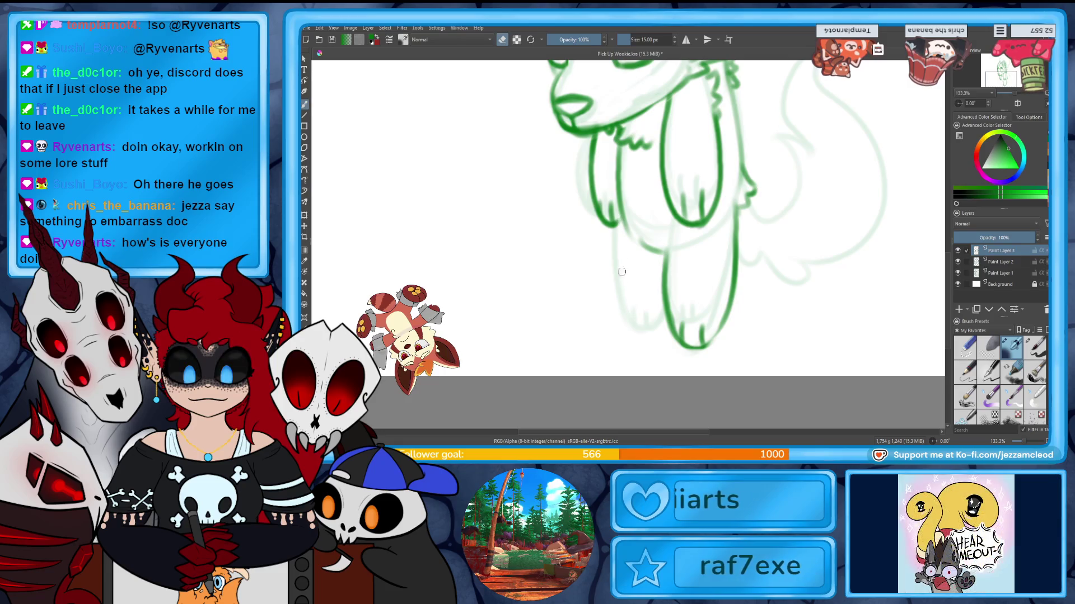
left_click_drag(656, 330, 636, 329)
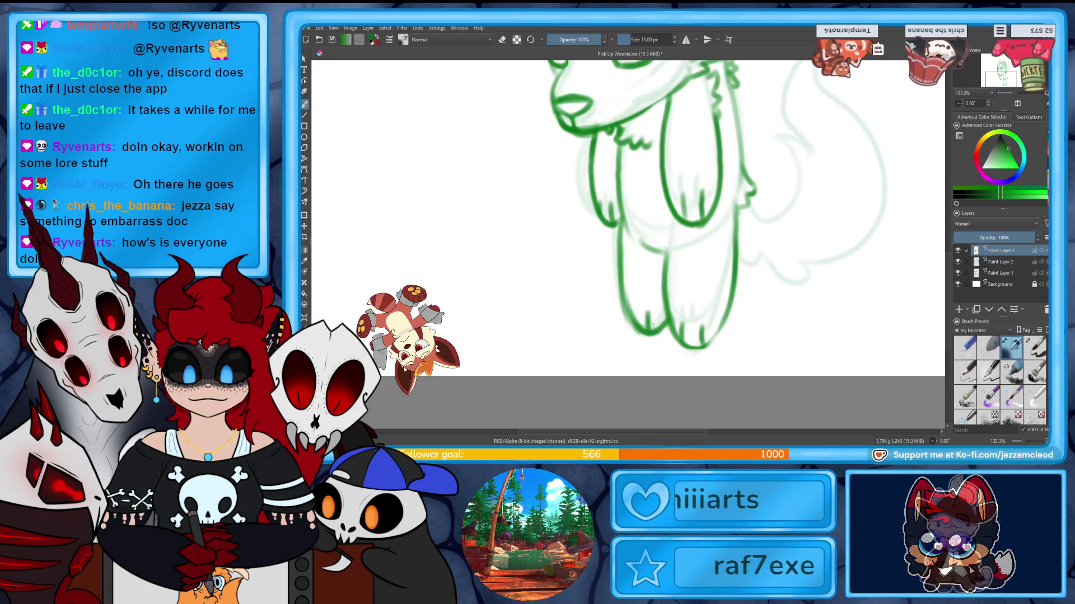
scroll(630, 244, "up", 2)
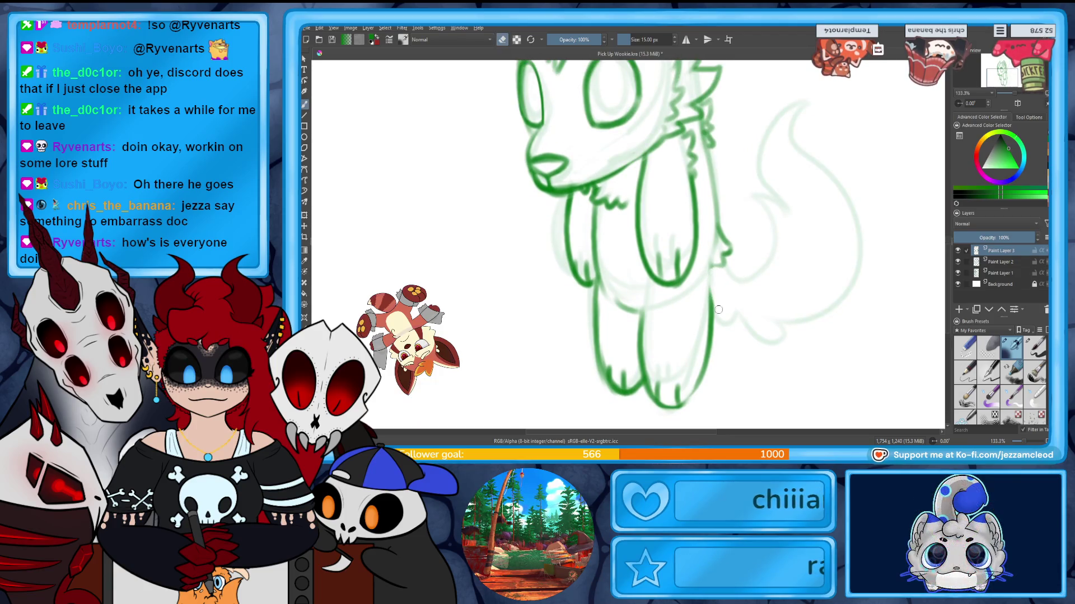
left_click_drag(640, 293, 639, 321)
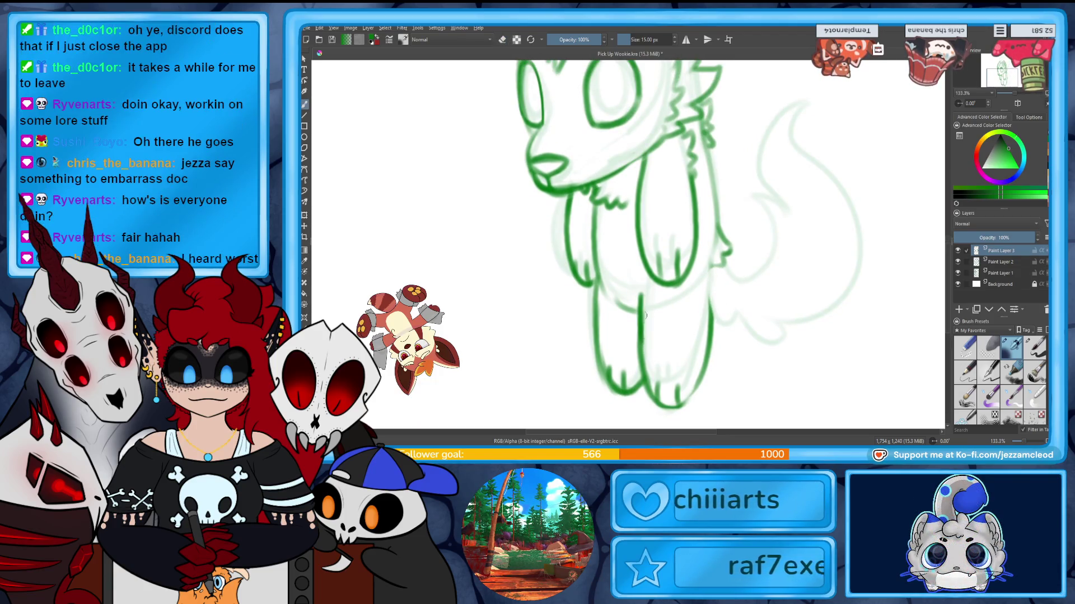
key("e")
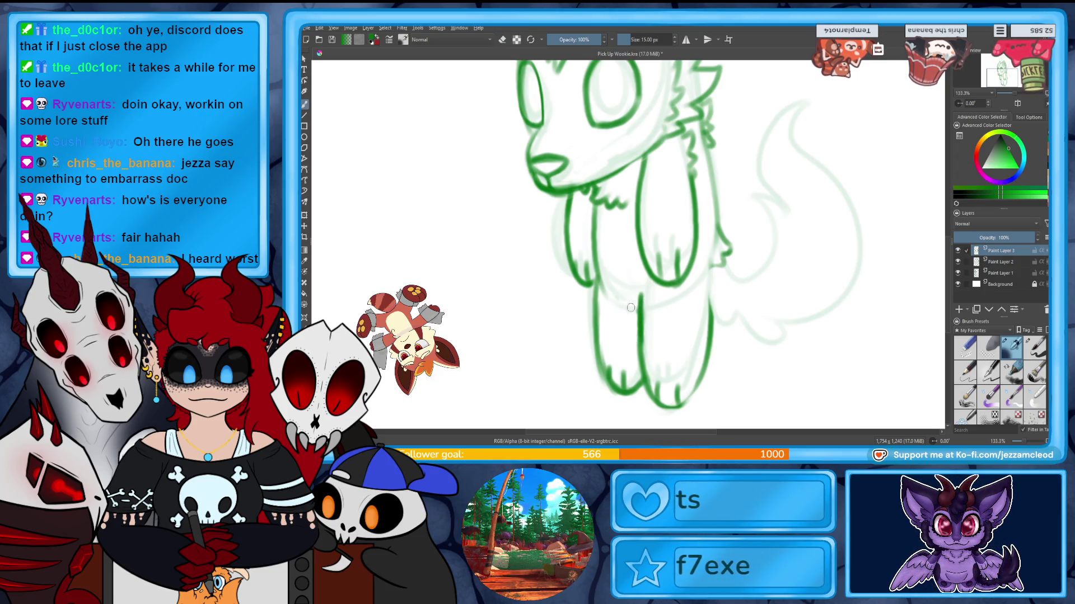
left_click_drag(723, 256, 758, 263)
Ink the upper curve and bottom edge of the fluffy tail.
mouse_move(783, 198)
left_mouse_down()
mouse_move(806, 106)
mouse_move(814, 157)
mouse_move(820, 147)
left_mouse_up()
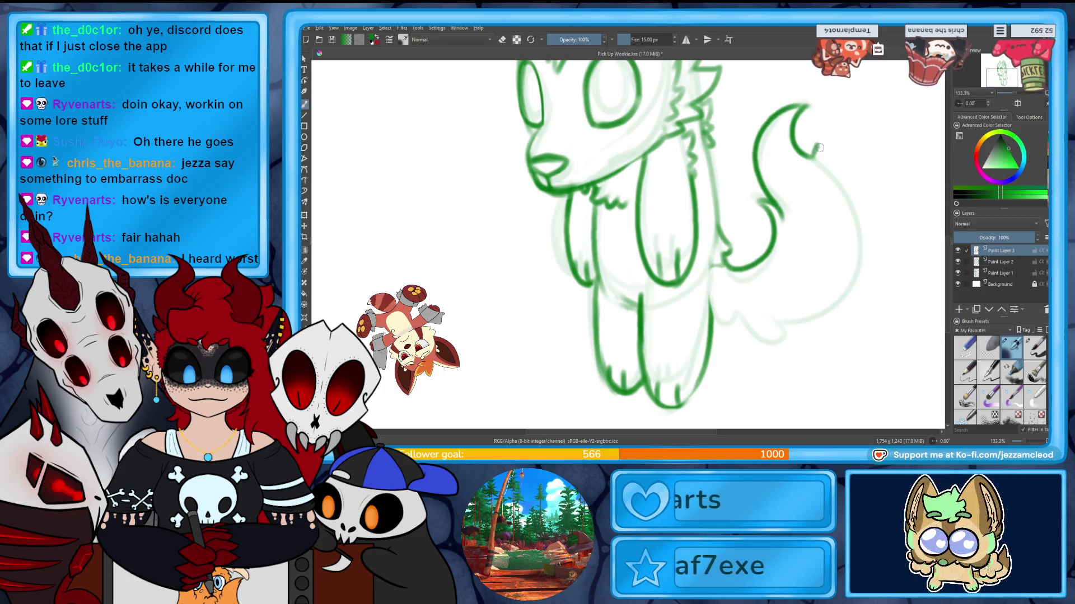
mouse_move(813, 331)
left_mouse_down()
mouse_move(760, 337)
mouse_move(751, 328)
left_mouse_up()
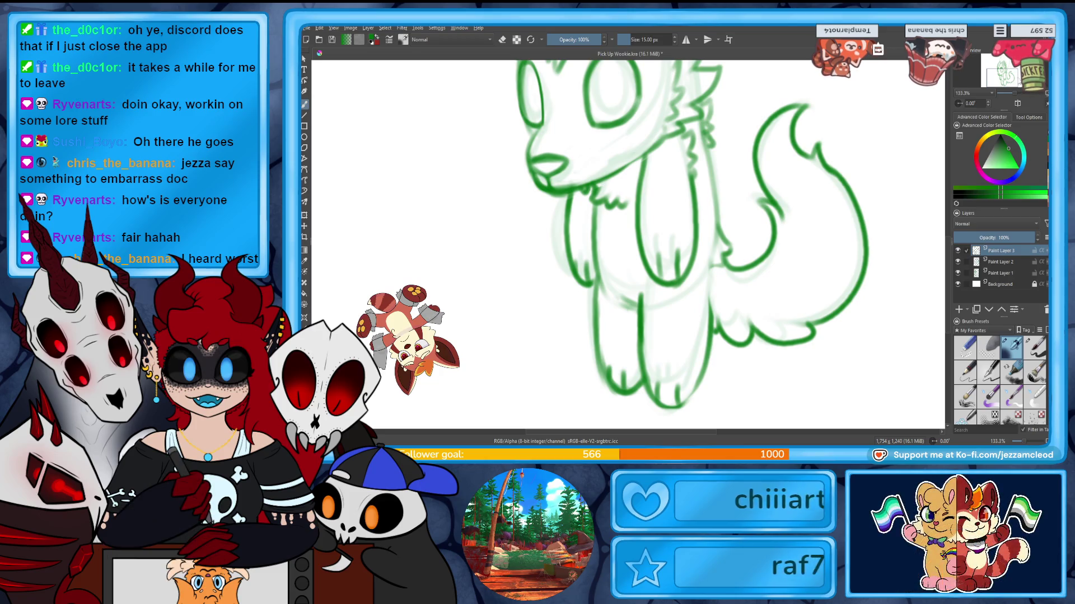
Zoom and pan over the whole wolf, then hide the body lineart layer to compare.
key("minus")
key("minus")
key("plus")
key("plus")
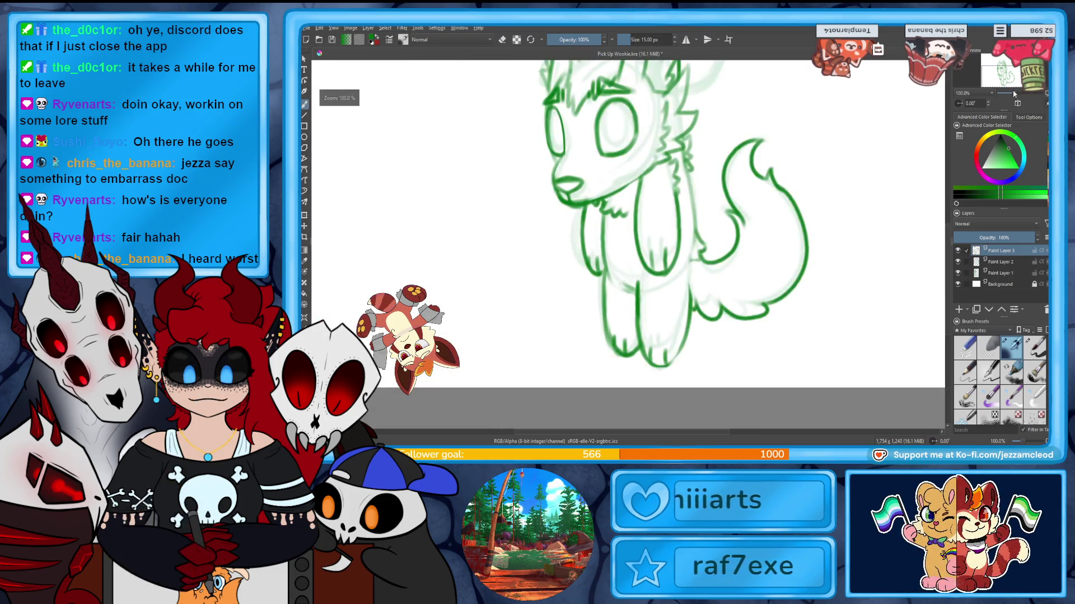
scroll(625, 243, "up", 2)
scroll(626, 244, "up", 1)
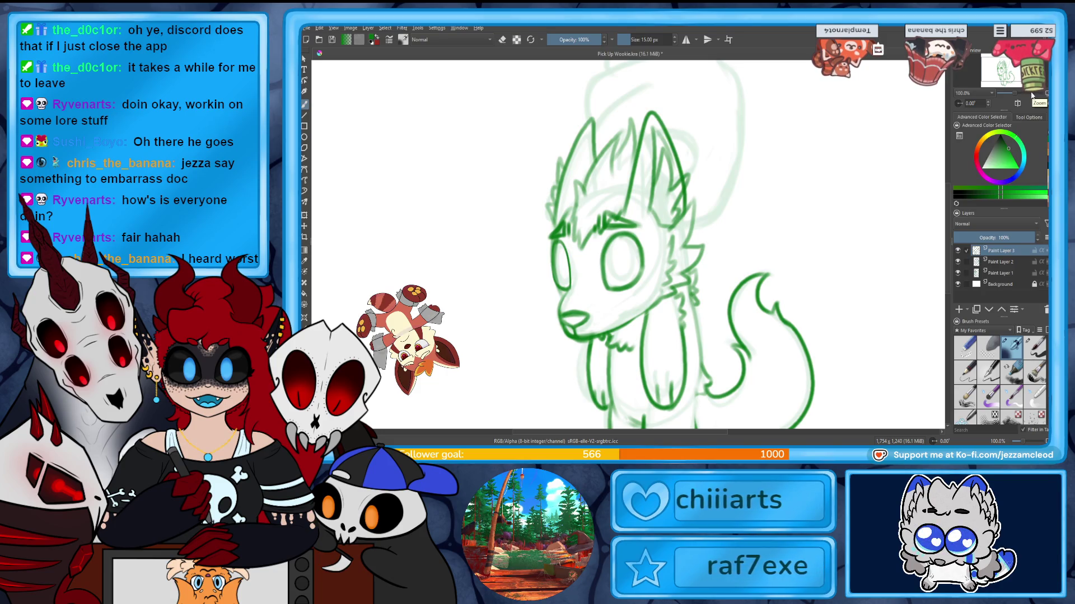
left_click_drag(1033, 94, 1024, 87)
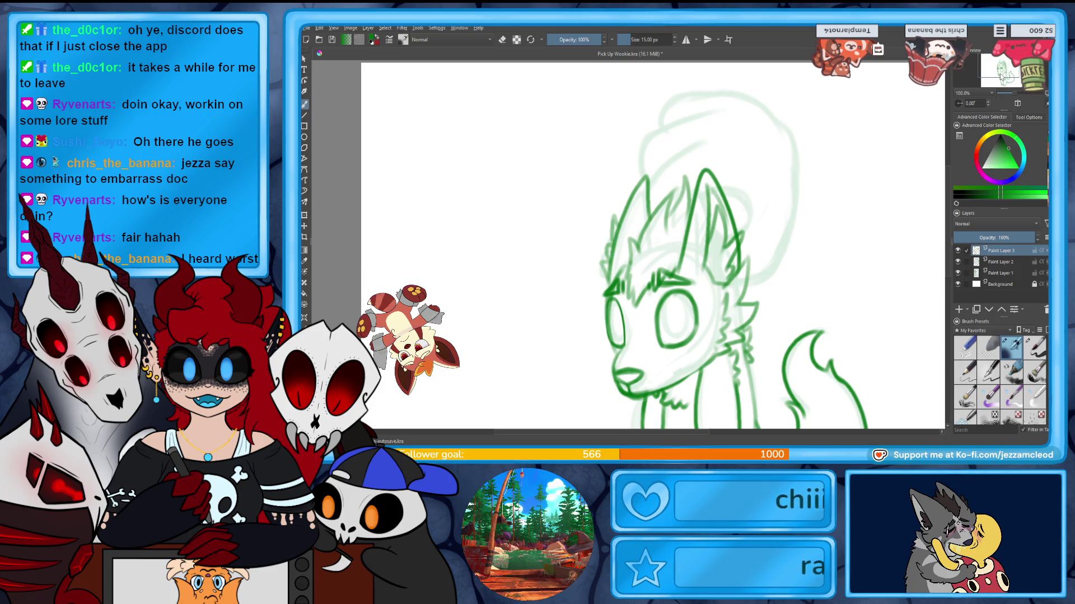
left_click_drag(1024, 88, 1026, 93)
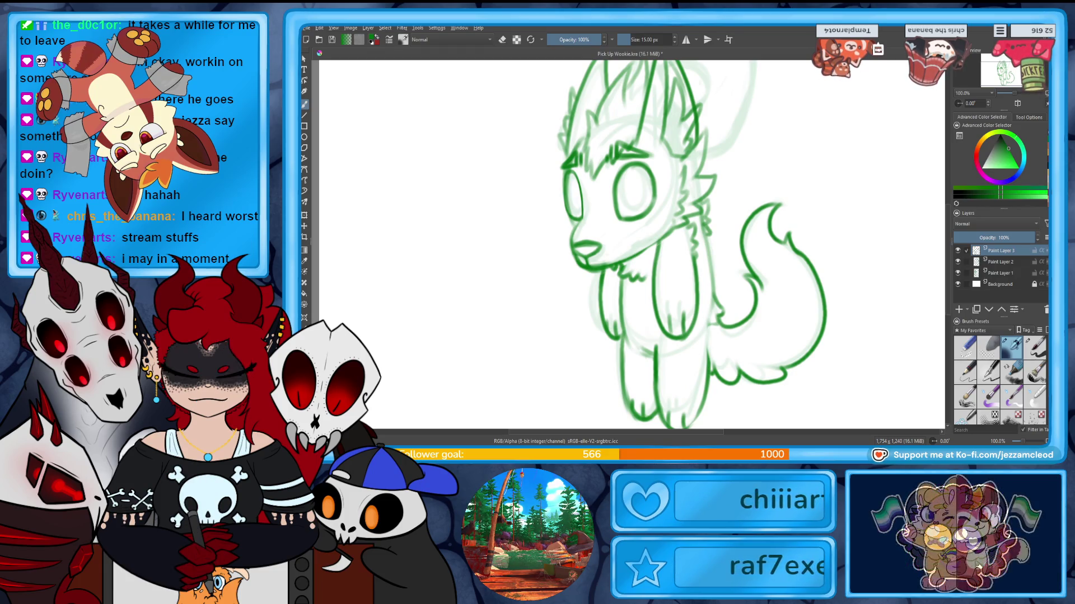
left_click(957, 251)
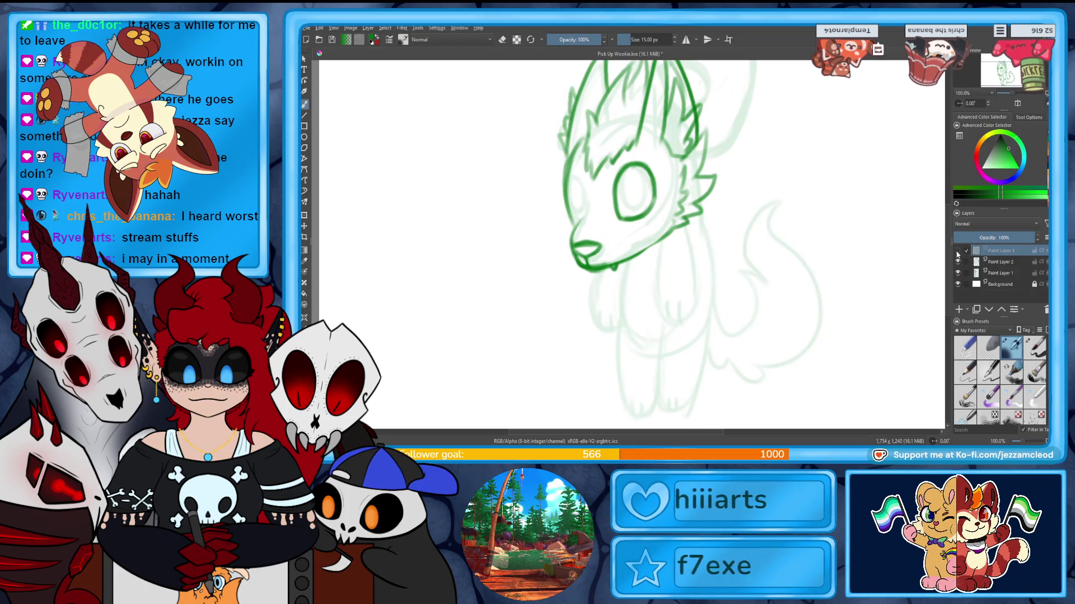
left_click(958, 251)
left_click(957, 263)
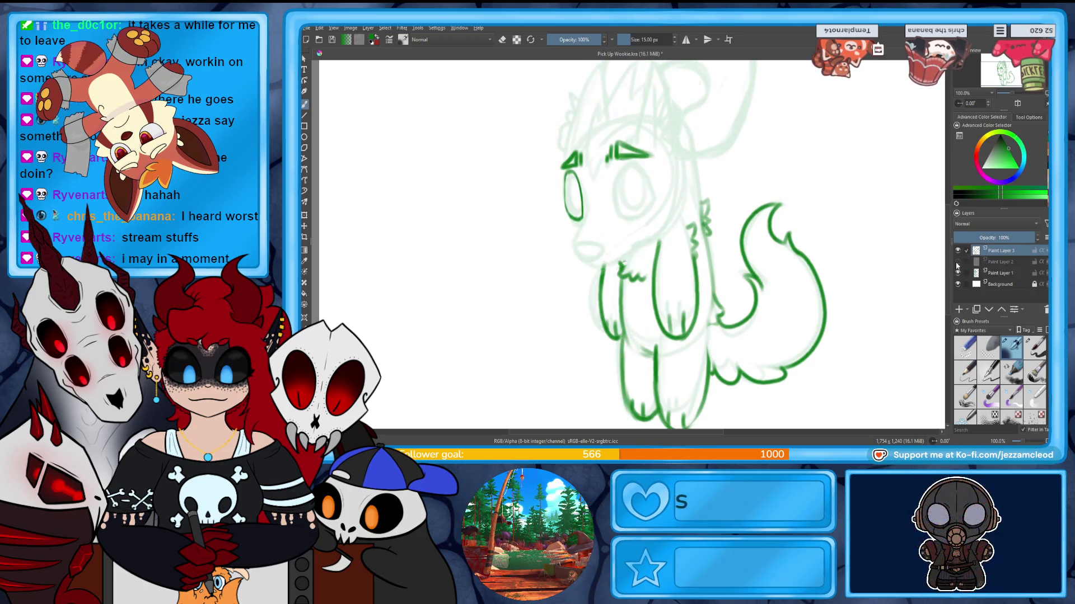
left_click(957, 263)
left_click(959, 263)
left_click(958, 275)
left_click(958, 274)
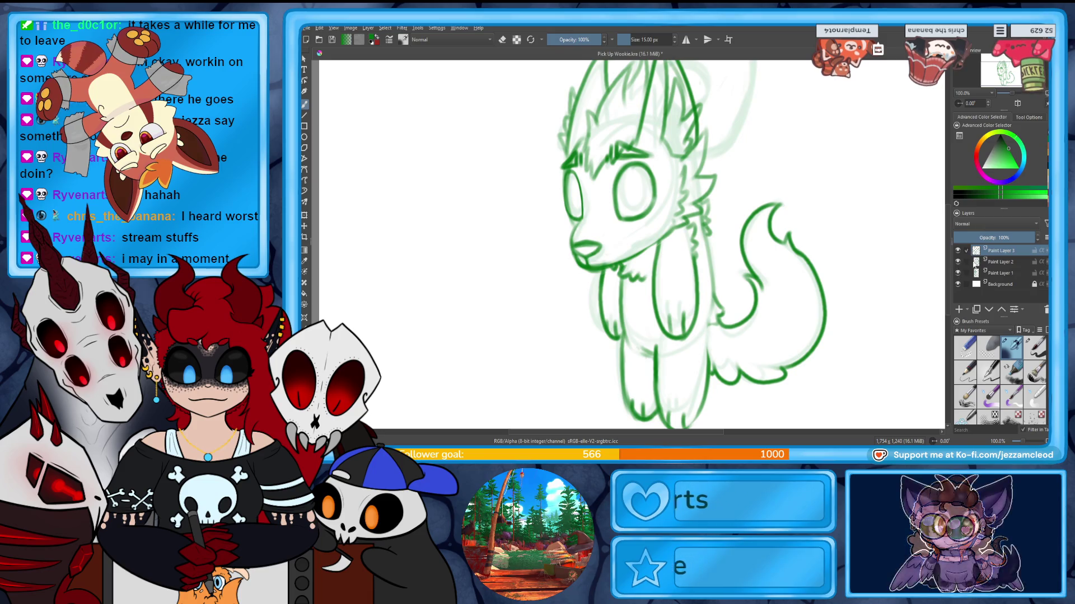
left_click(958, 263)
left_click(959, 263)
left_click(958, 263)
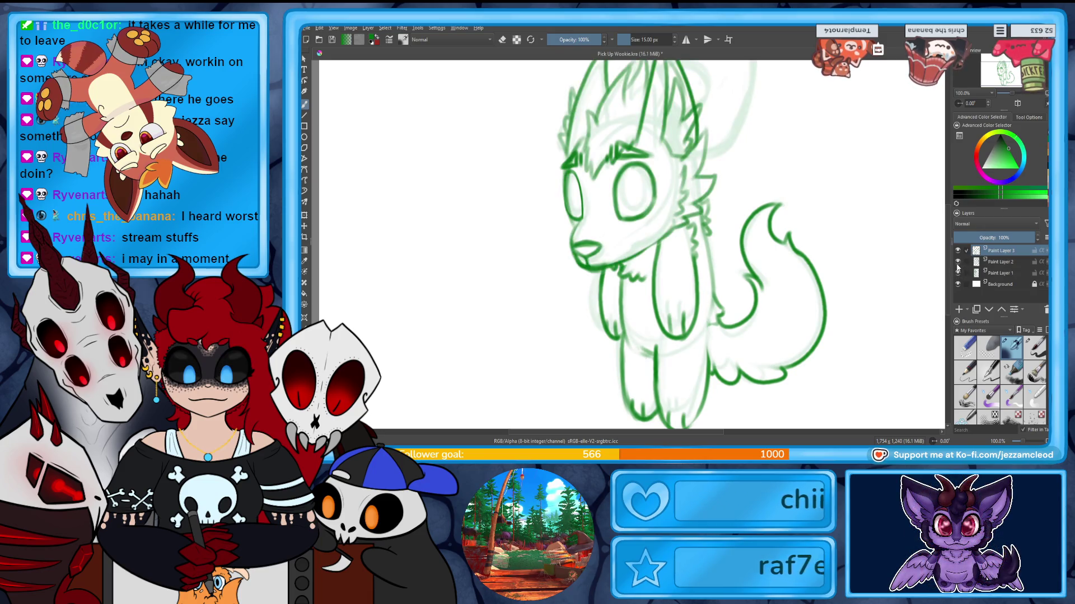
left_click(958, 262)
left_click(958, 263)
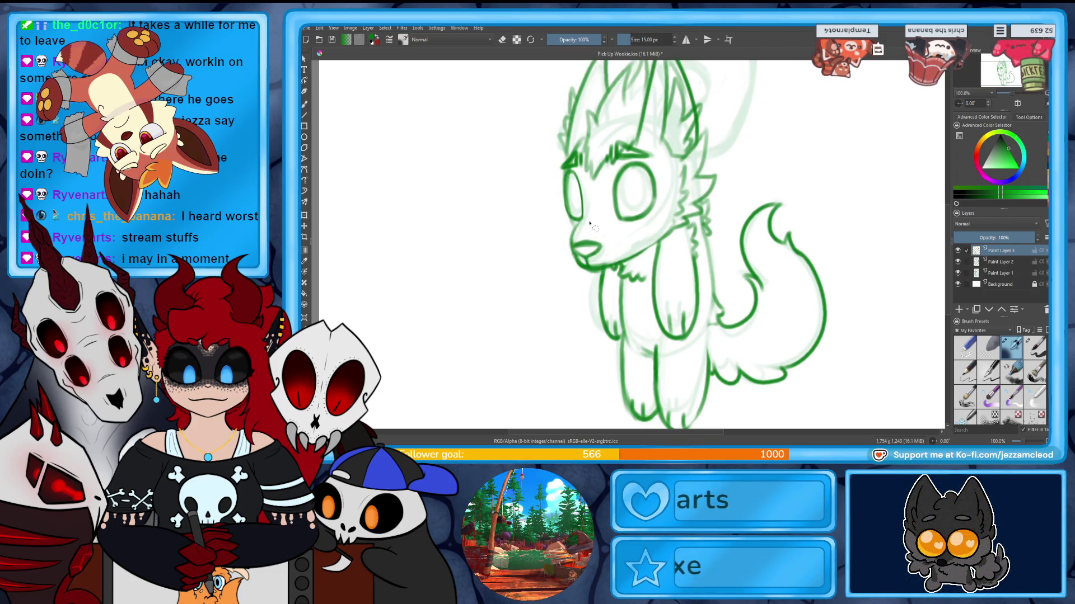
left_click_drag(552, 225, 601, 121)
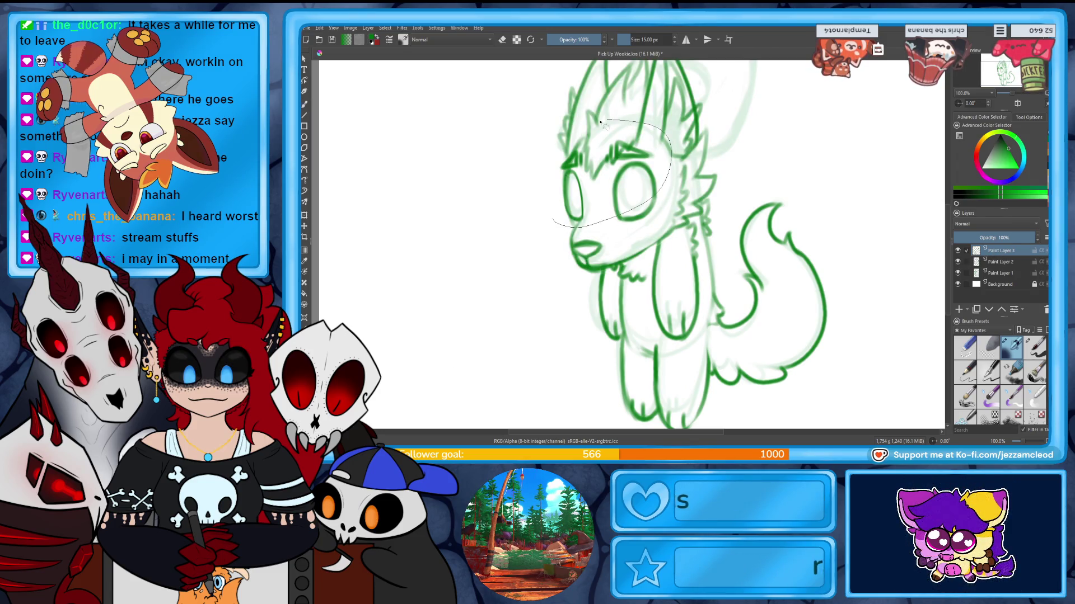
Cut the selected head strokes to a new layer and merge it down with Ctrl+E.
right_click(606, 188)
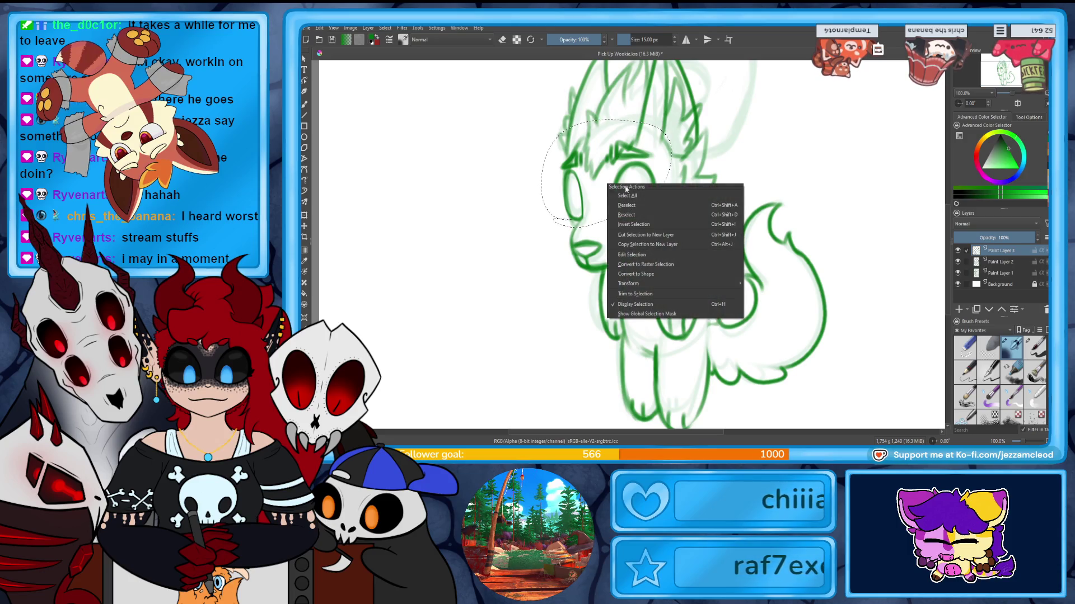
left_click(663, 243)
left_click_drag(997, 254, 1003, 272)
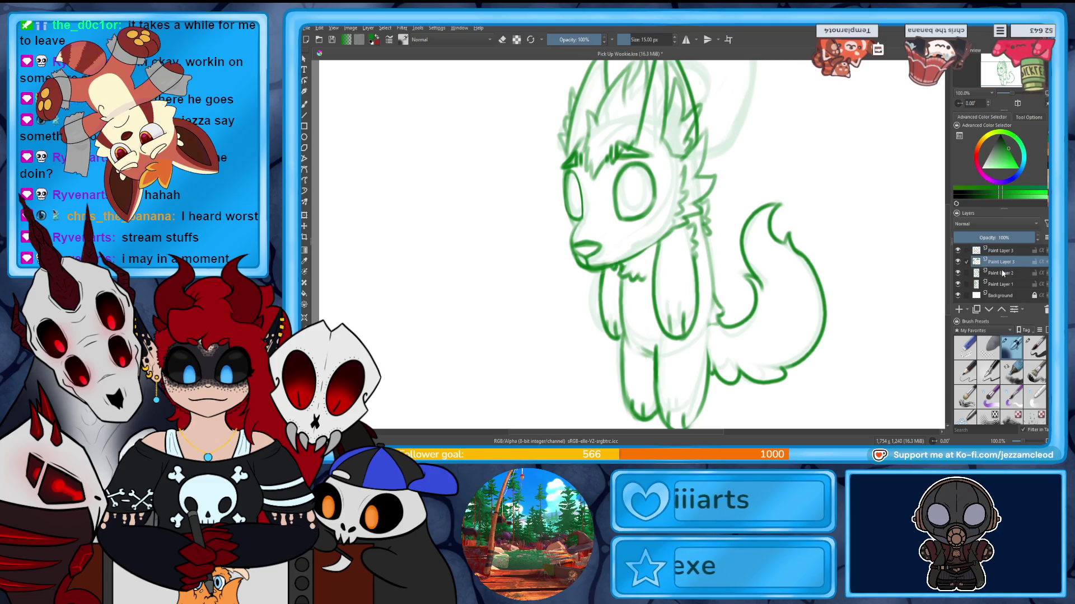
key("ctrl+e")
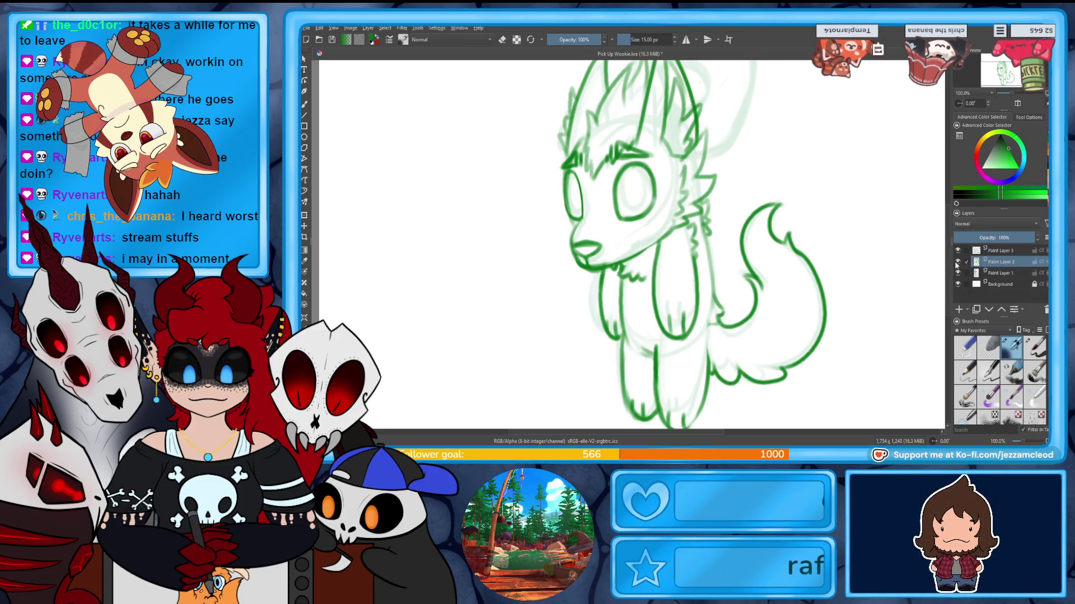
Stack the head lineart layer above the body lineart and start rotating the head.
left_click(958, 262)
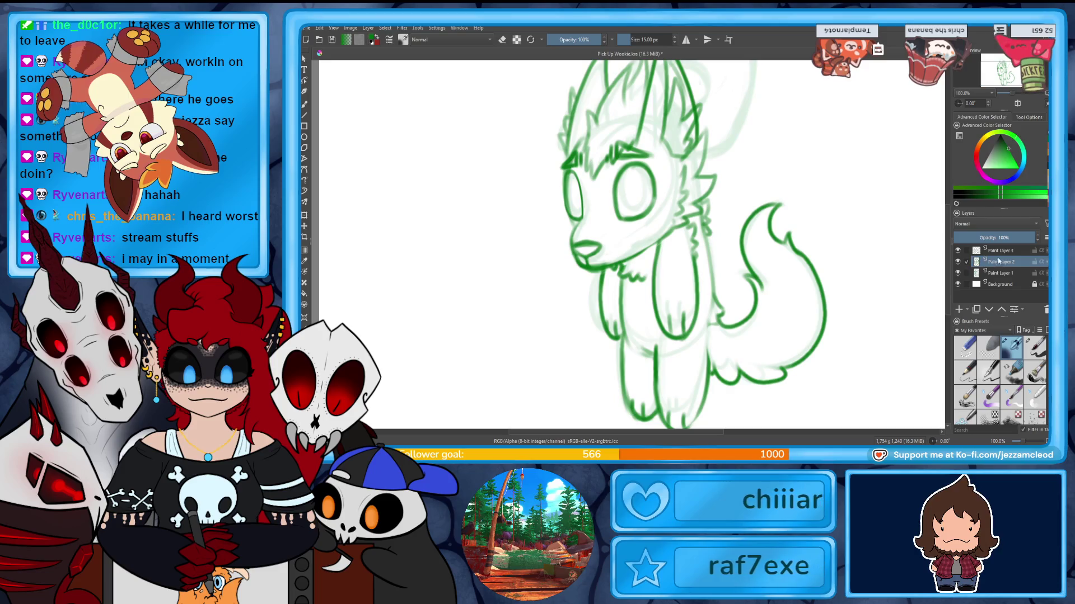
left_click_drag(998, 262, 997, 252)
mouse_move(636, 275)
left_mouse_down()
mouse_move(683, 237)
mouse_move(676, 225)
mouse_move(670, 240)
mouse_move(739, 236)
mouse_move(743, 256)
left_mouse_up()
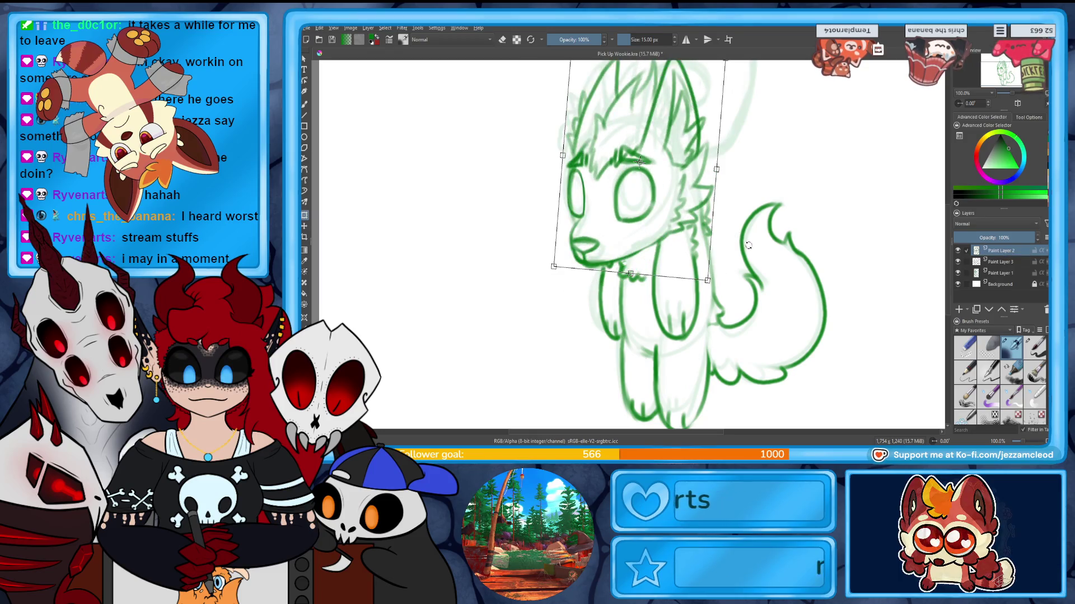
Apply the head rotation, nudge the body lineart wider and lower, and save the drawing.
left_click(1000, 273)
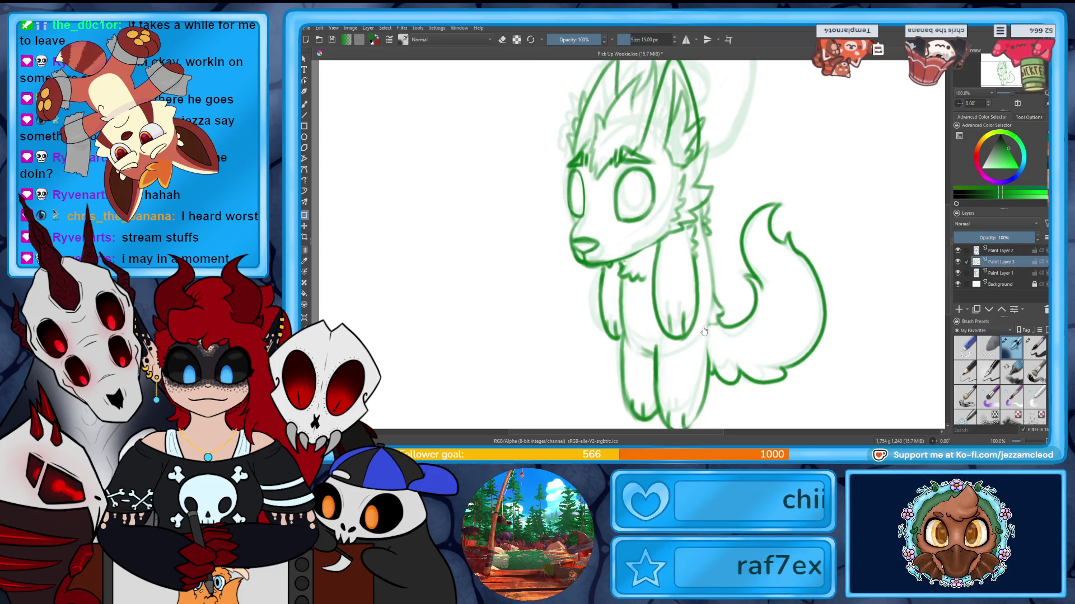
left_click_drag(569, 317, 563, 317)
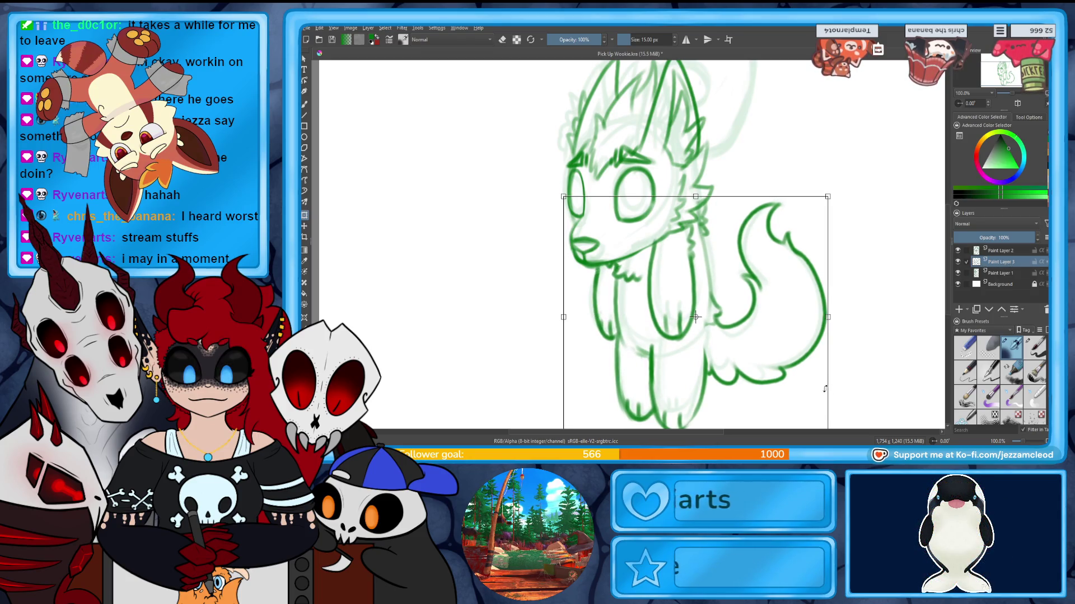
key("Return")
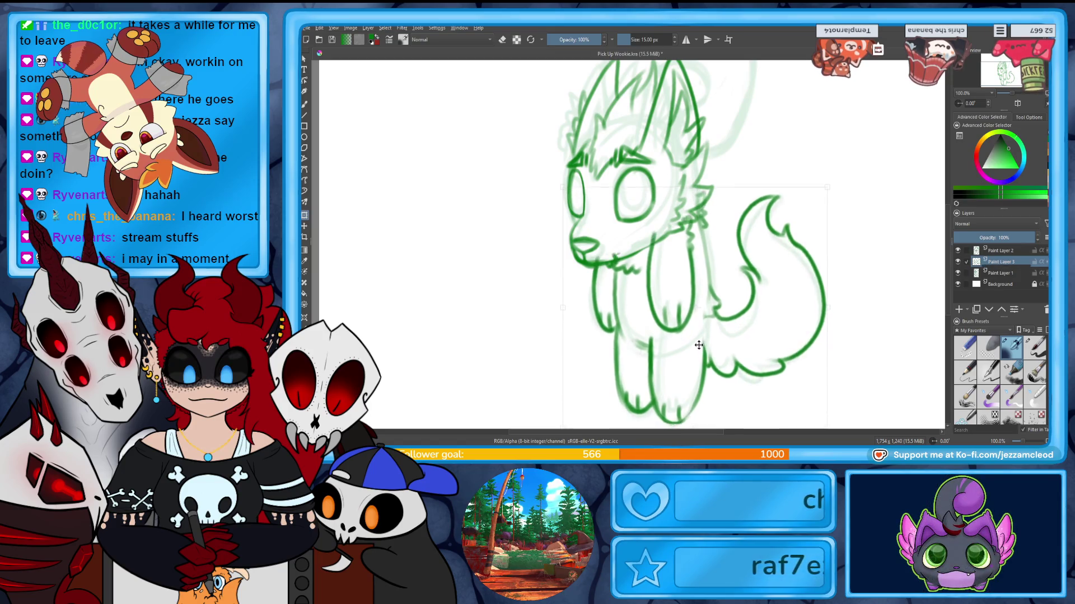
left_click_drag(699, 343, 706, 346)
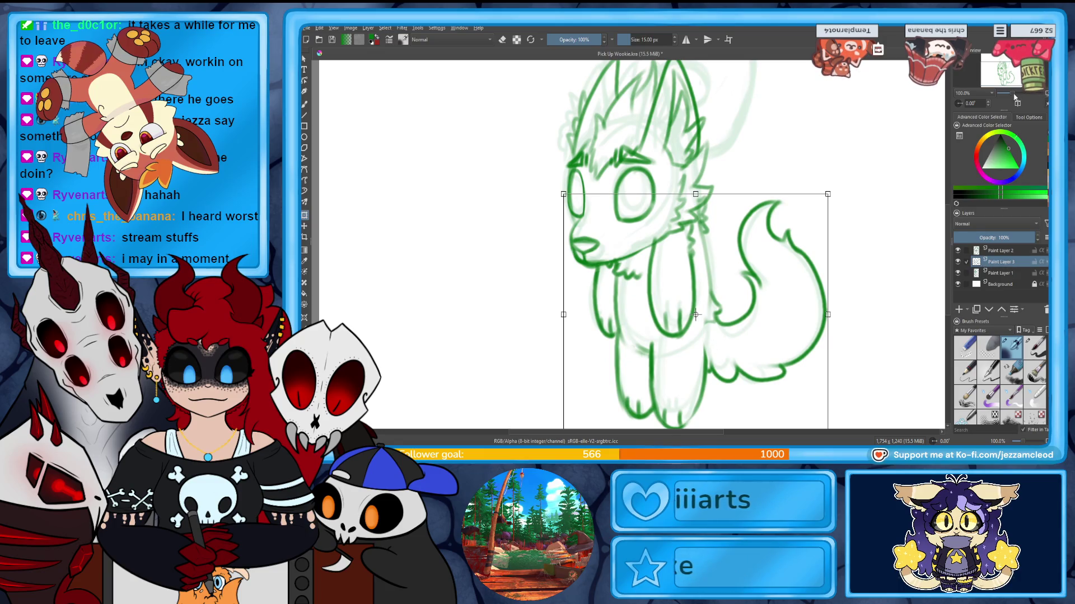
scroll(714, 148, "down", 5)
scroll(713, 148, "up", 2)
scroll(714, 148, "up", 2)
scroll(714, 148, "up", 1)
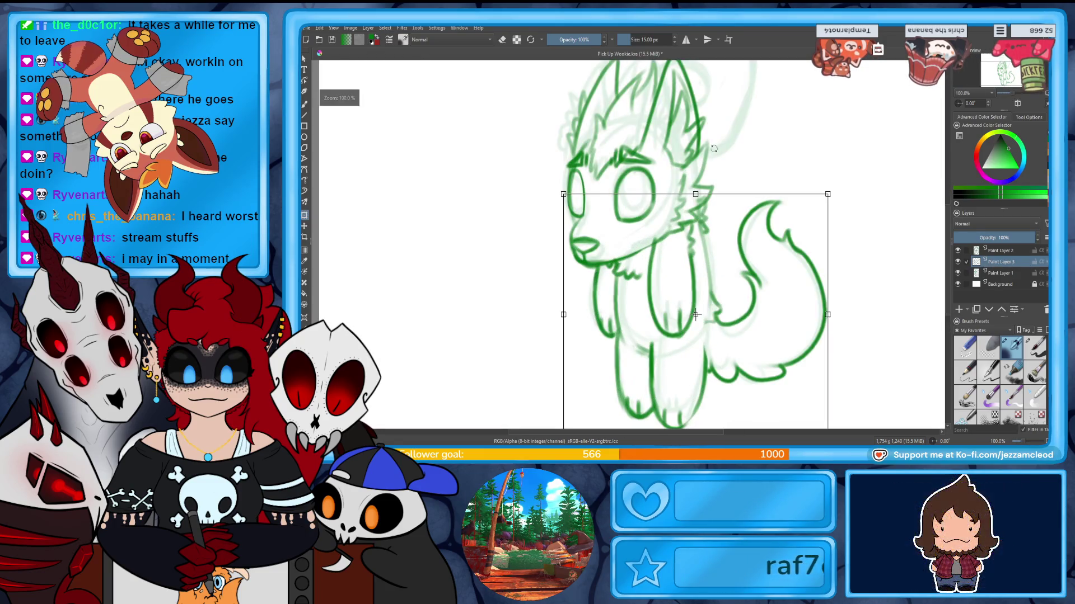
key("Return")
key("ctrl+s")
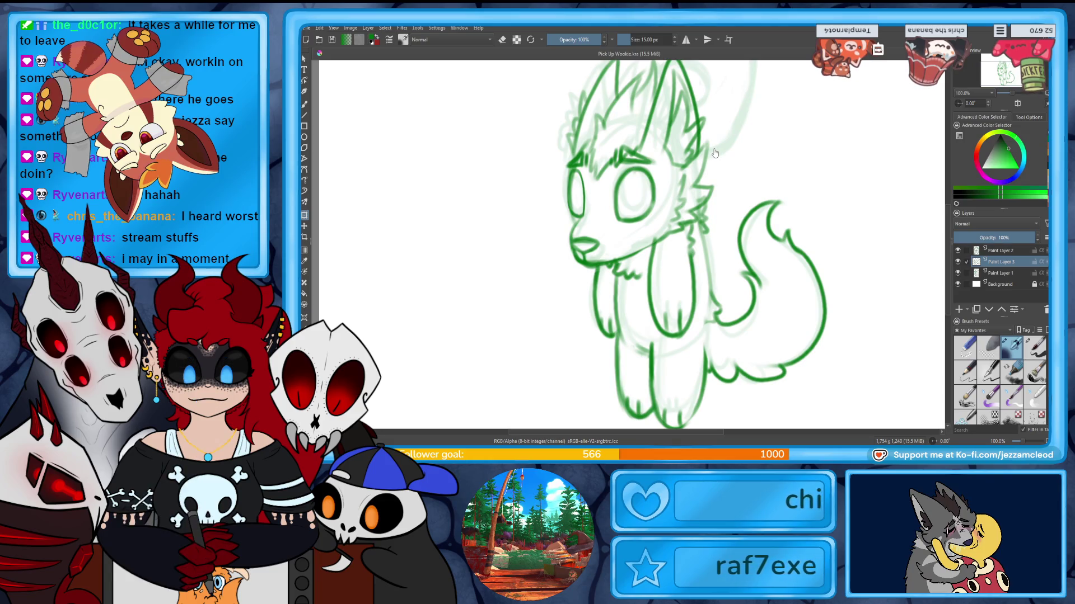
Touch up the line along the feet and make the head lineart layer active.
left_click_drag(669, 427, 686, 376)
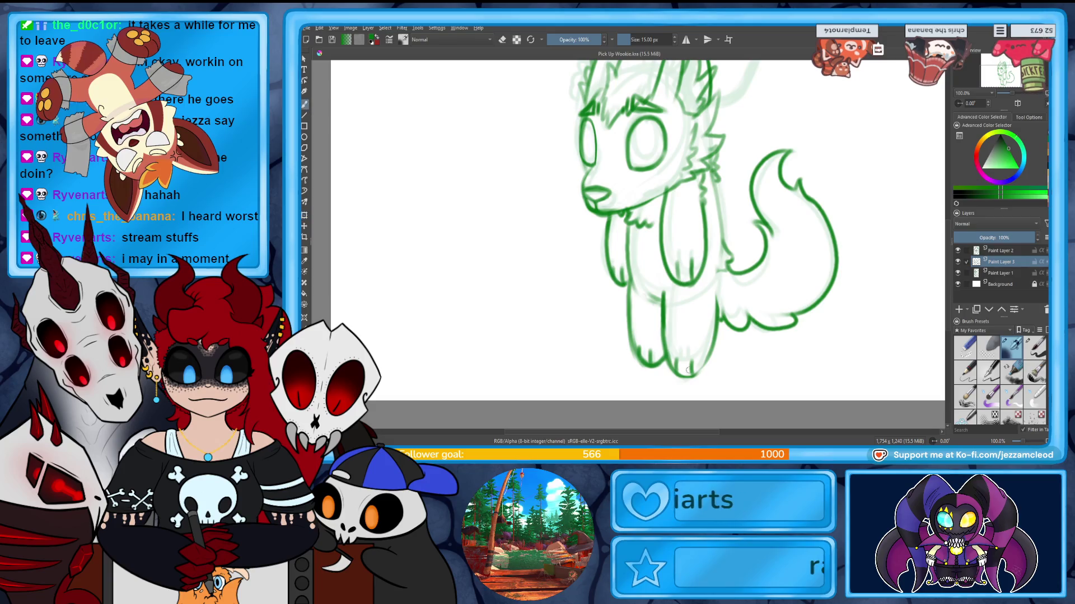
left_click_drag(681, 370, 698, 372)
key("e")
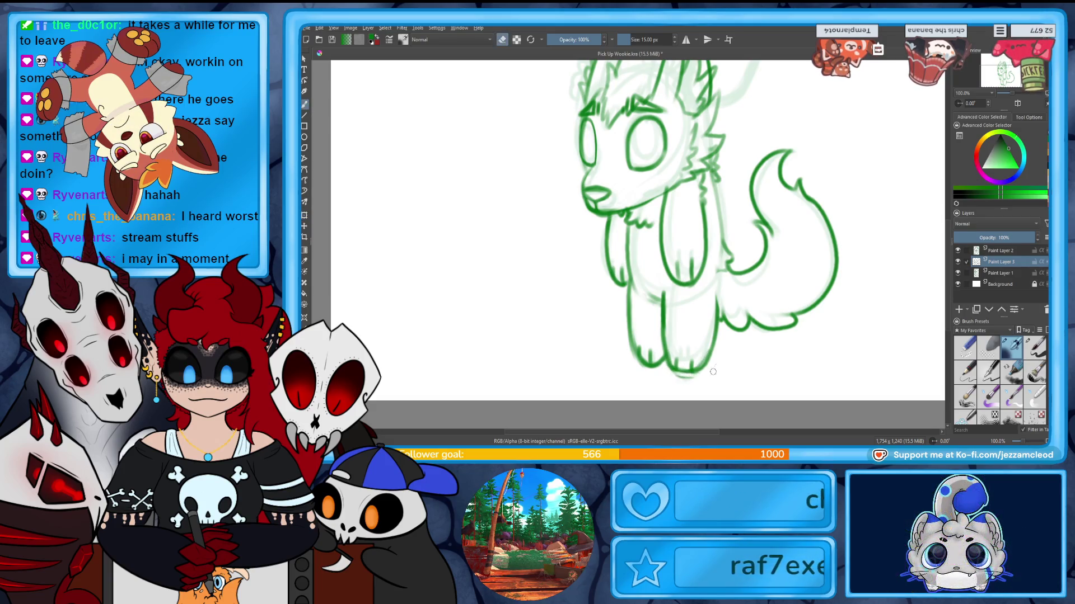
key("e")
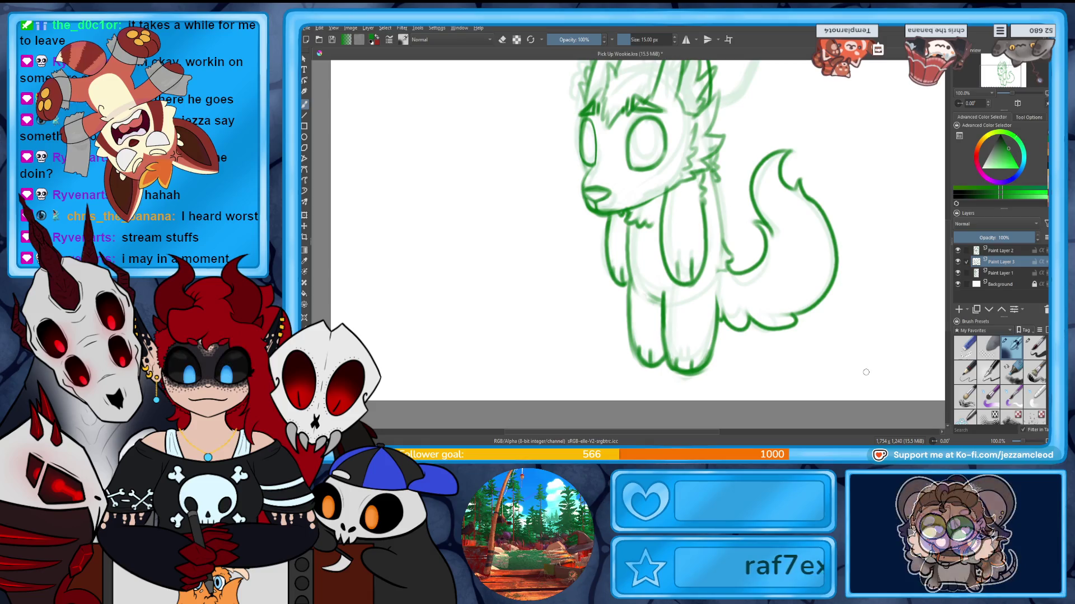
scroll(638, 243, "up", 3)
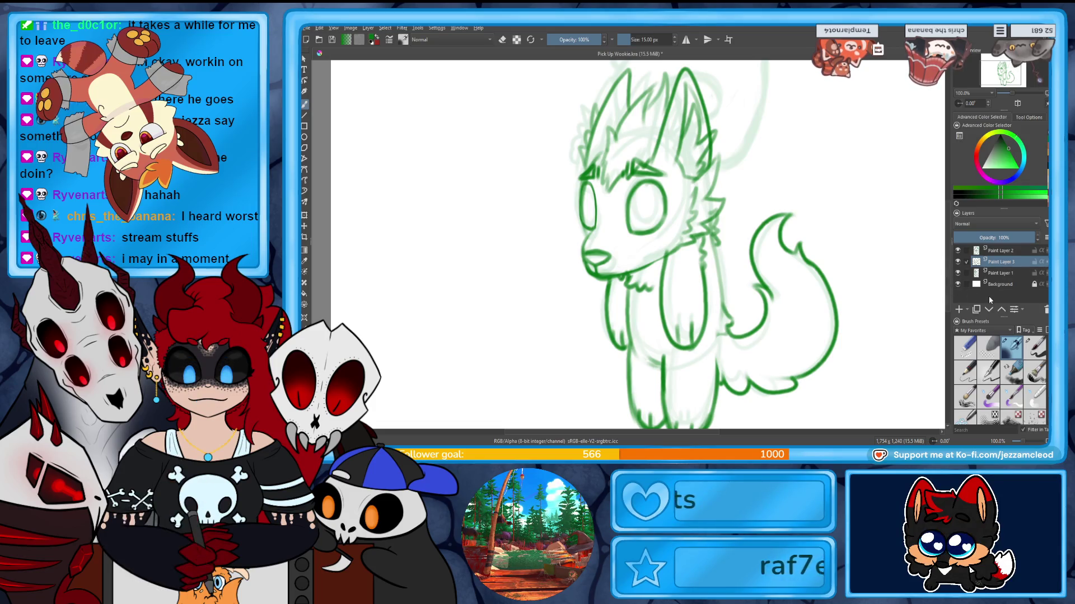
left_click(996, 252)
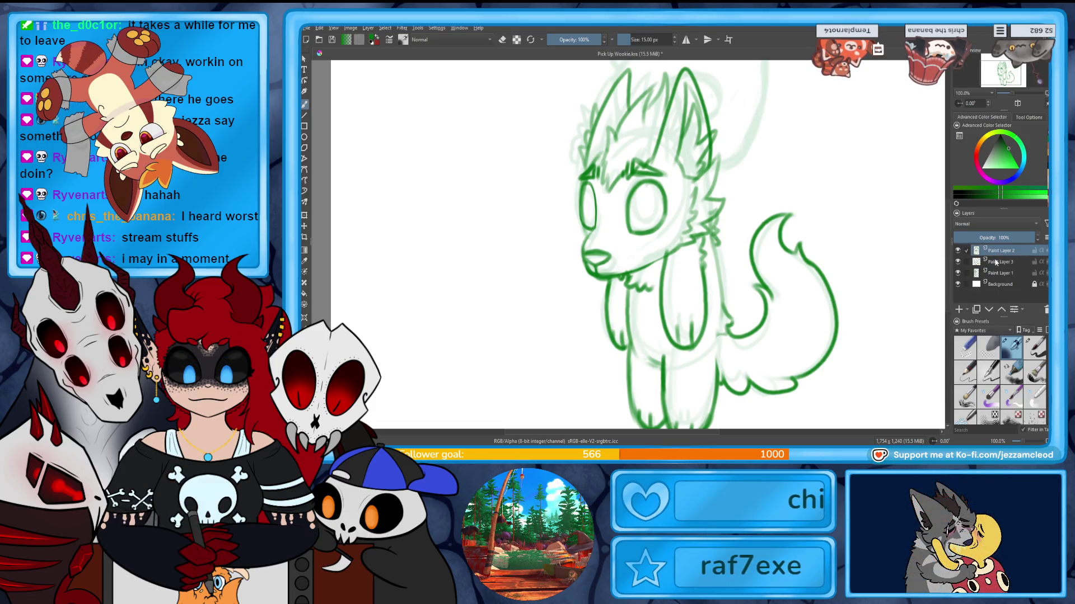
Add a new layer above the head lineart and rough in a large curved shape over the head.
left_click(958, 274)
left_click(957, 273)
left_click(959, 309)
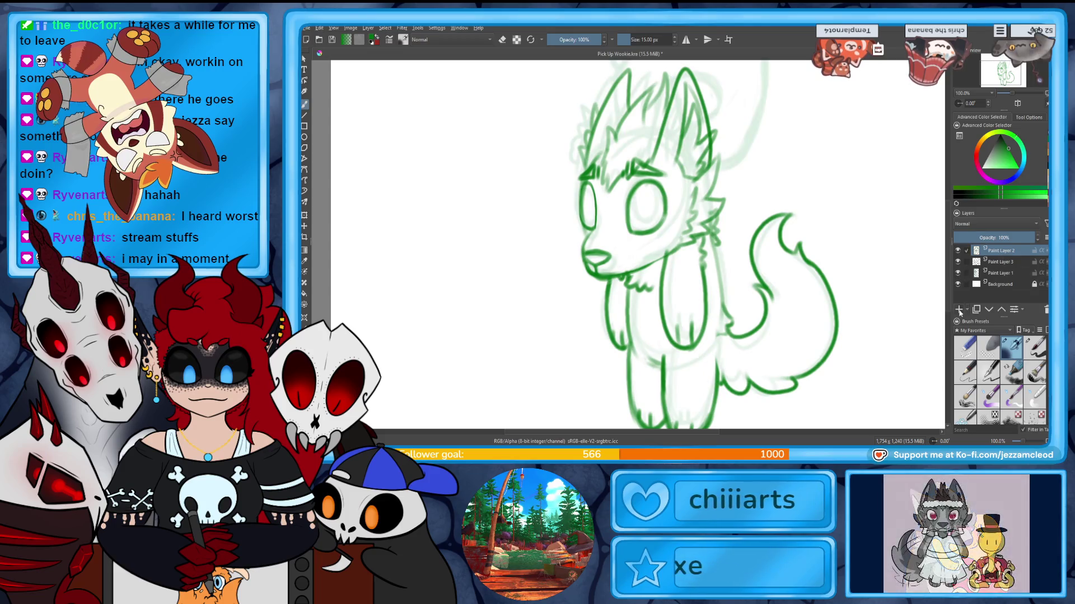
scroll(638, 252, "up", 5)
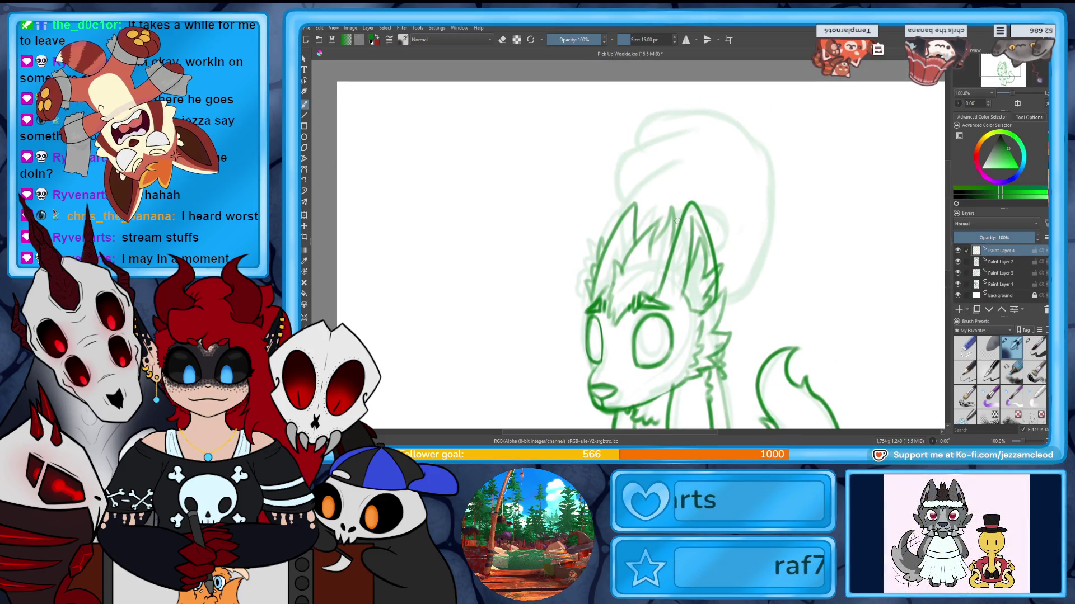
left_click_drag(730, 224, 720, 288)
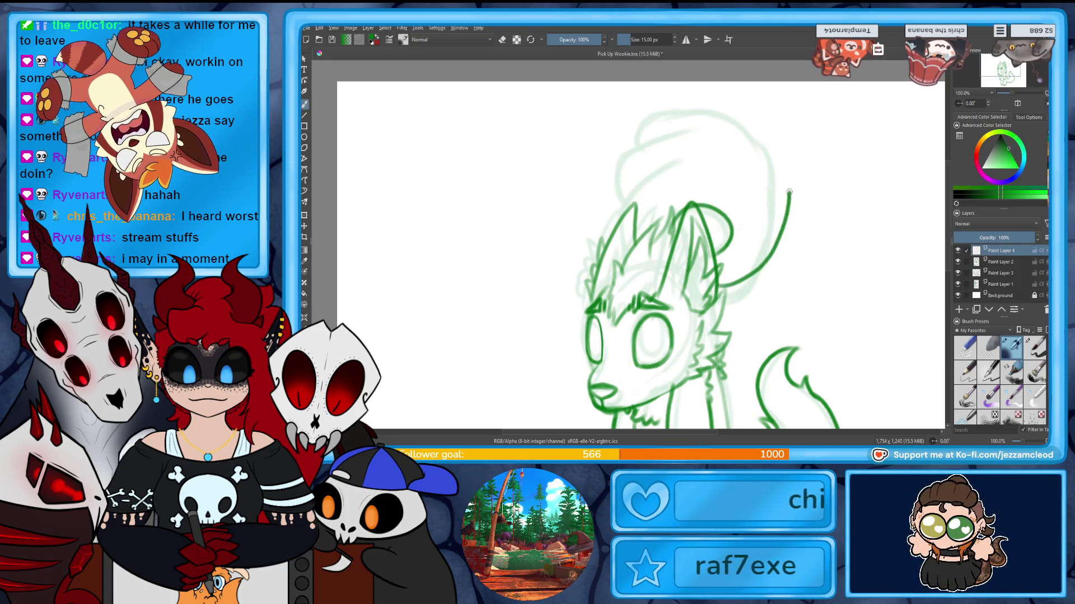
left_click_drag(629, 170, 632, 195)
key("ctrl+z")
left_click_drag(697, 132, 621, 191)
key("e")
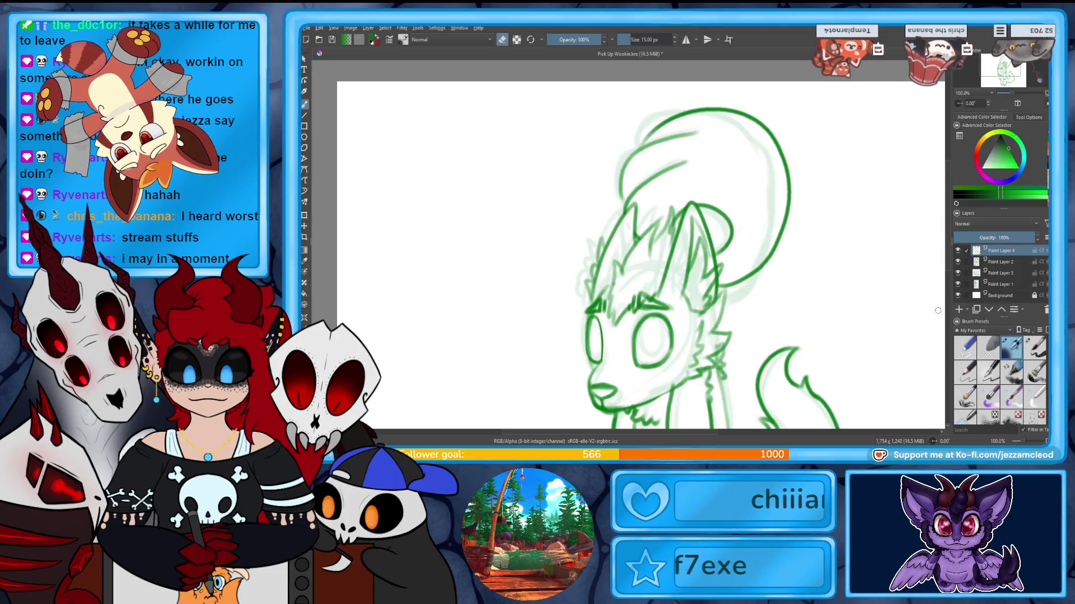
Delete the large curved strokes after checking without the sketch, and return to Paint Layer 4.
left_click(957, 284)
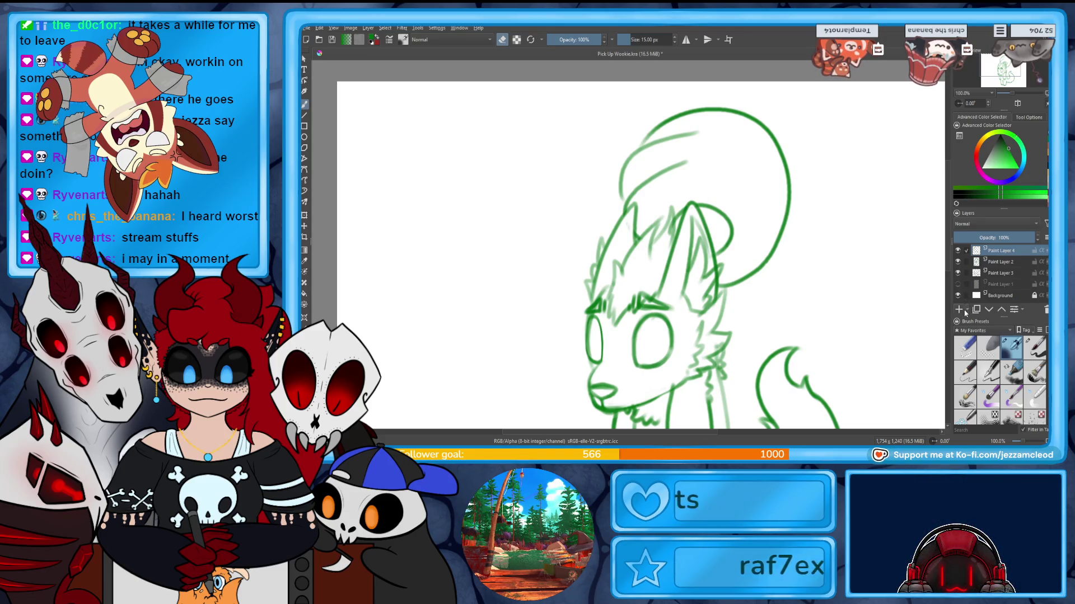
key("Delete")
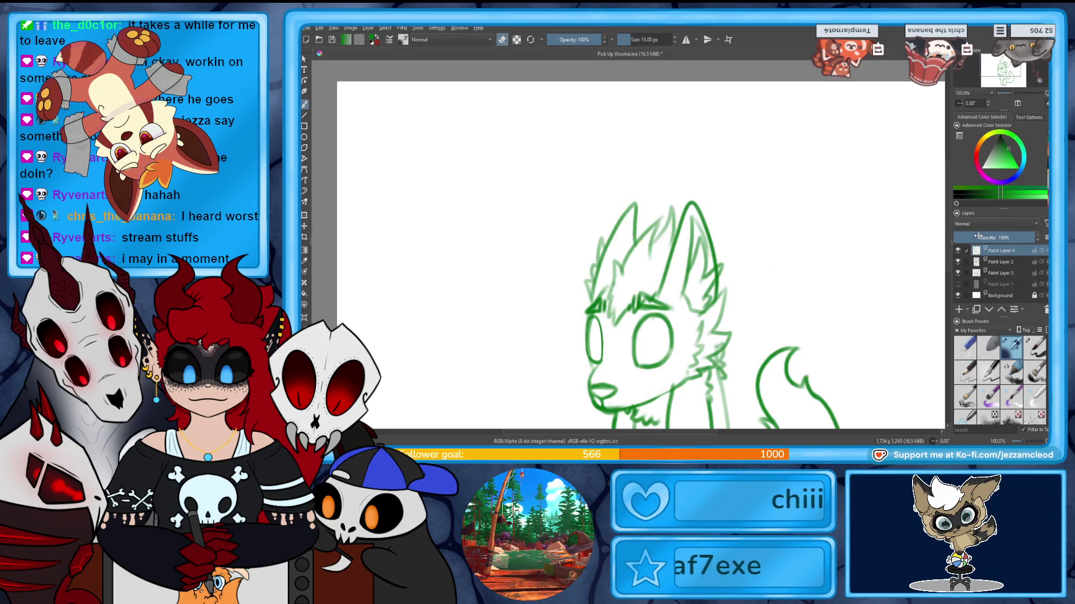
left_click(958, 283)
left_click(999, 284)
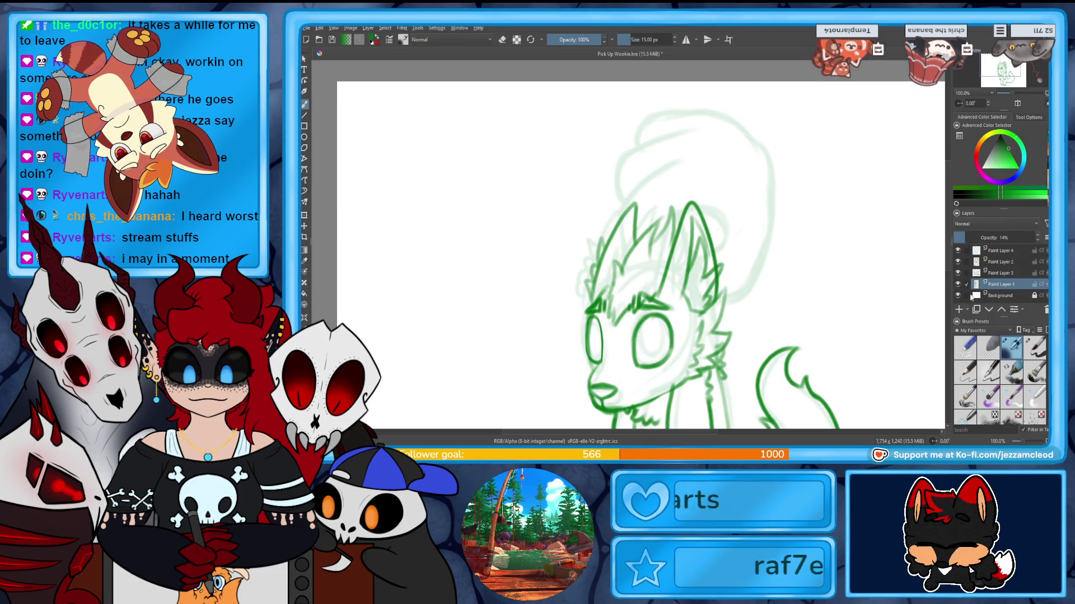
left_click(999, 251)
Draw the hair tuft outline across the top of the head and hide the rough sketch on Paint Layer 1.
left_click_drag(626, 203, 689, 163)
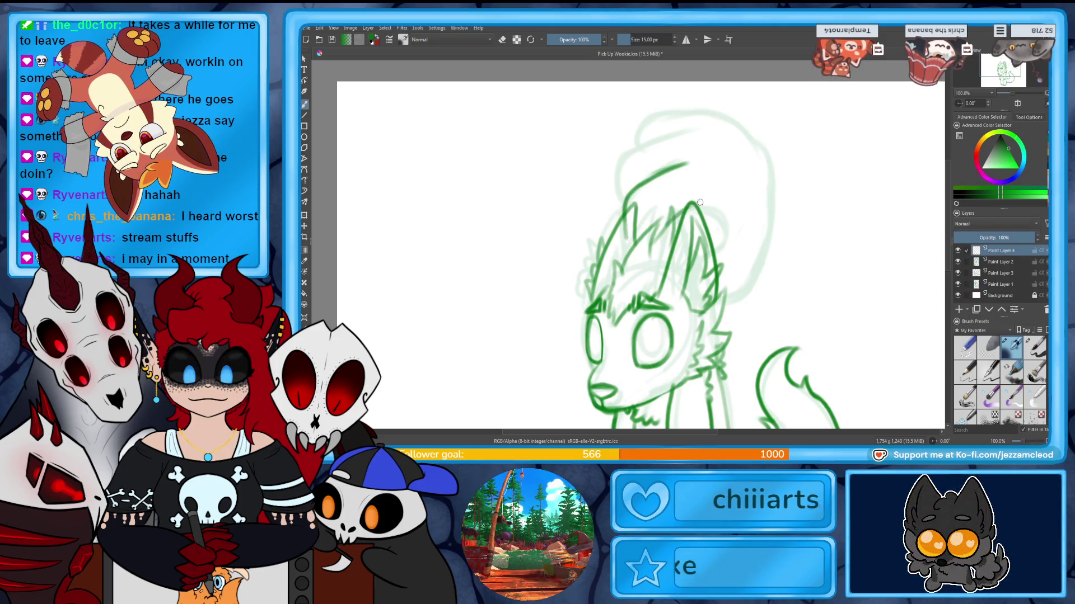
mouse_move(663, 223)
left_mouse_down()
mouse_move(709, 204)
mouse_move(727, 239)
left_mouse_up()
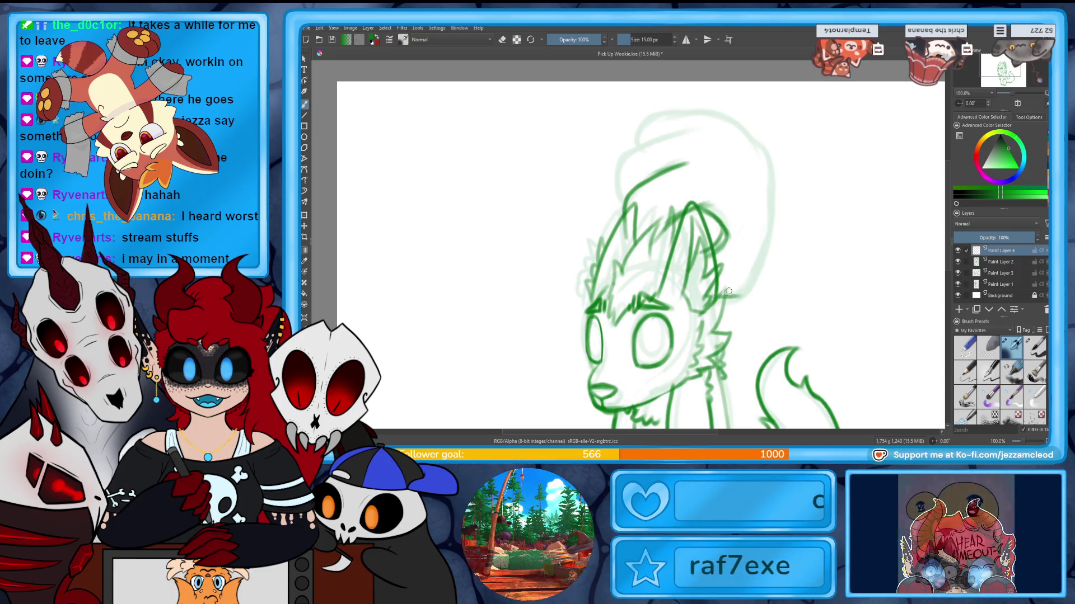
left_click_drag(722, 295, 756, 270)
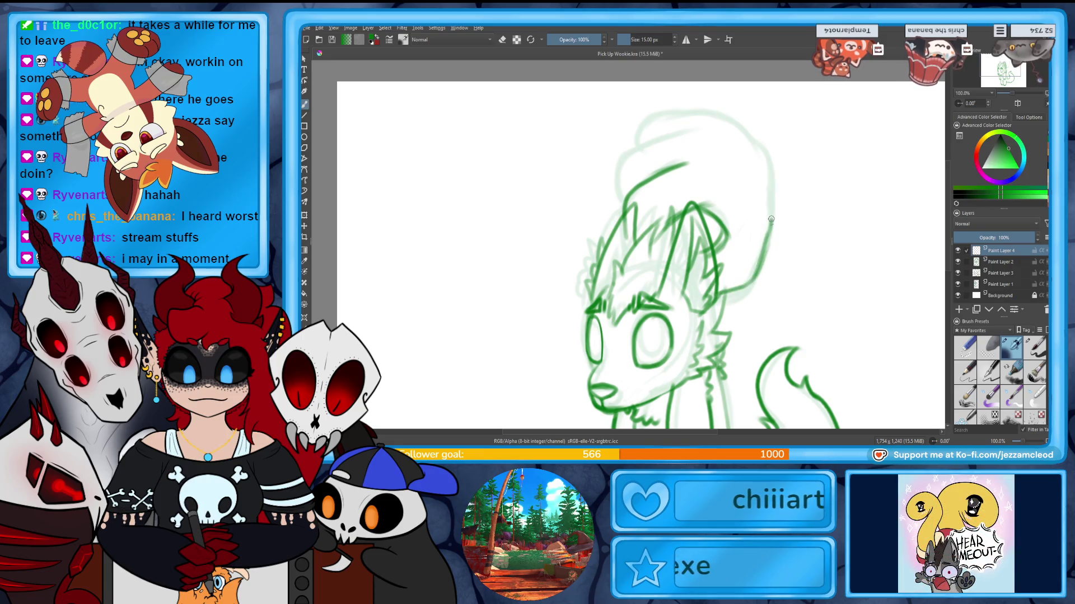
left_click_drag(770, 219, 750, 148)
left_click_drag(696, 131, 621, 185)
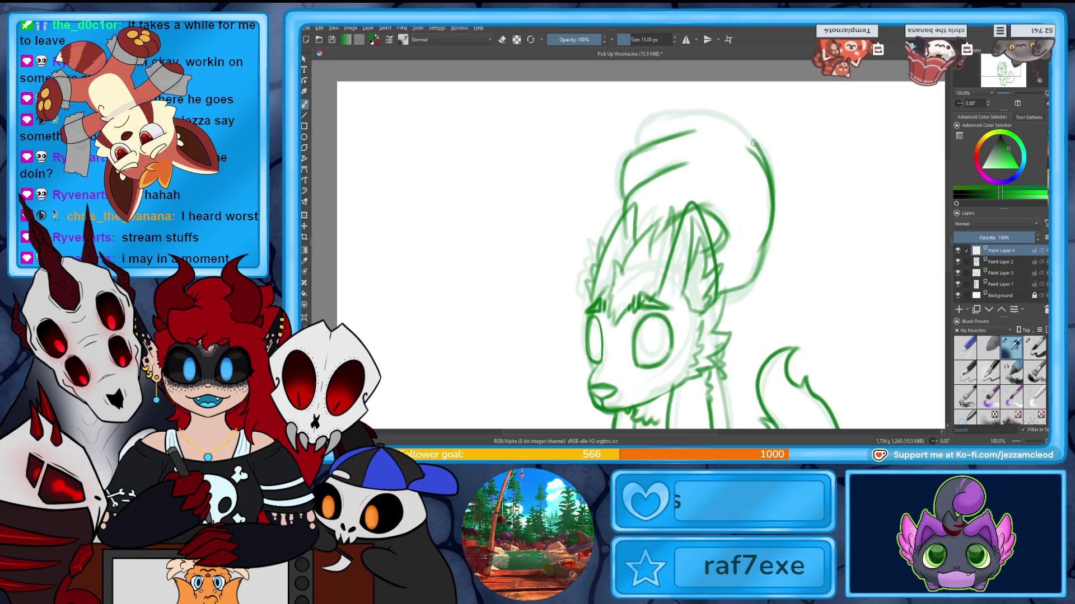
left_click_drag(760, 145, 638, 147)
key("ctrl+z")
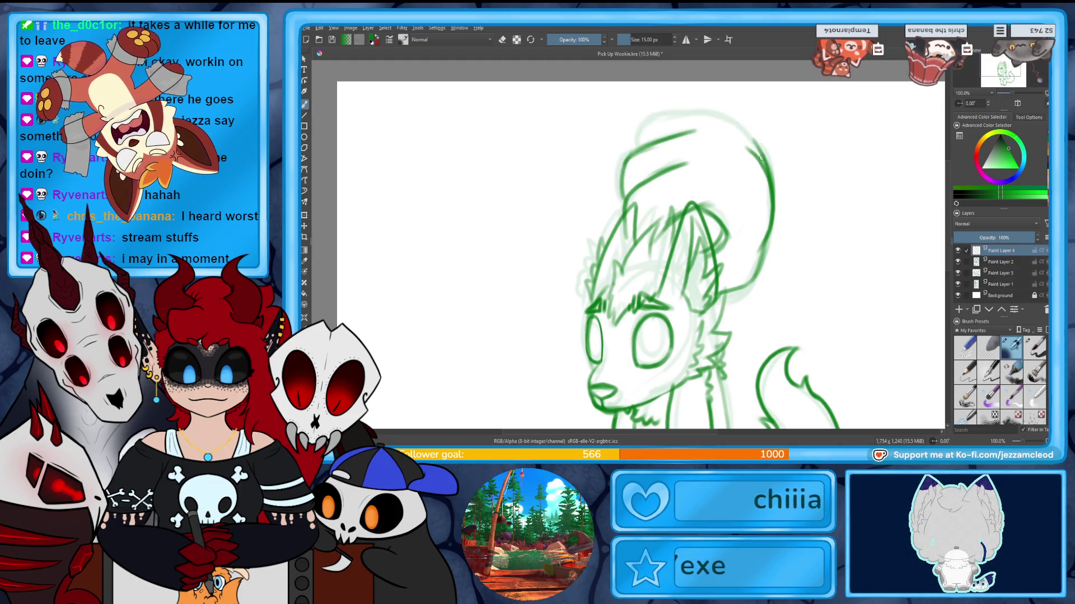
left_click_drag(666, 117, 639, 148)
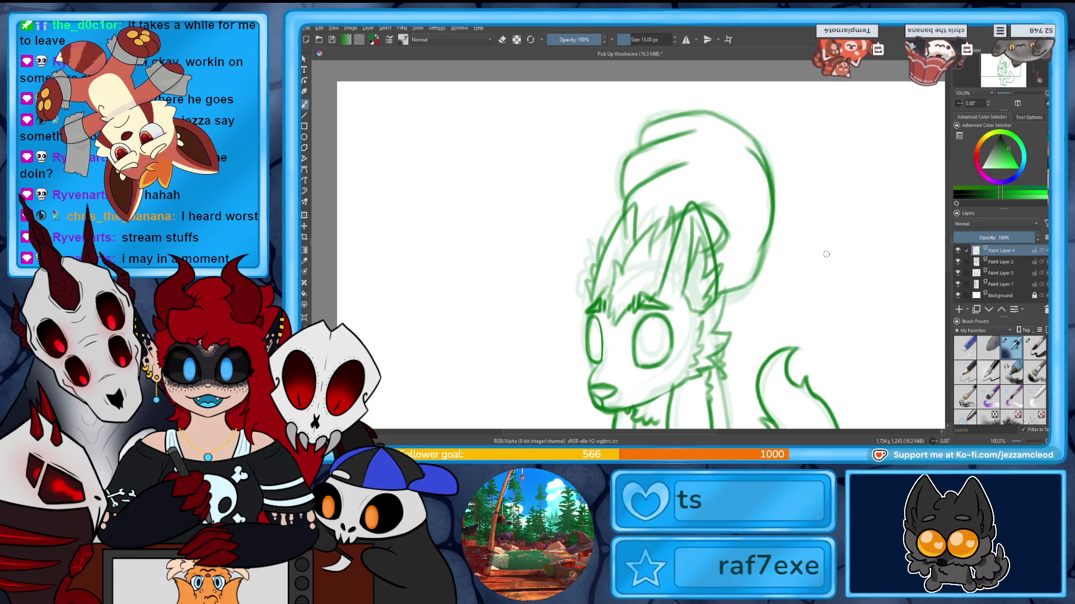
left_click(957, 284)
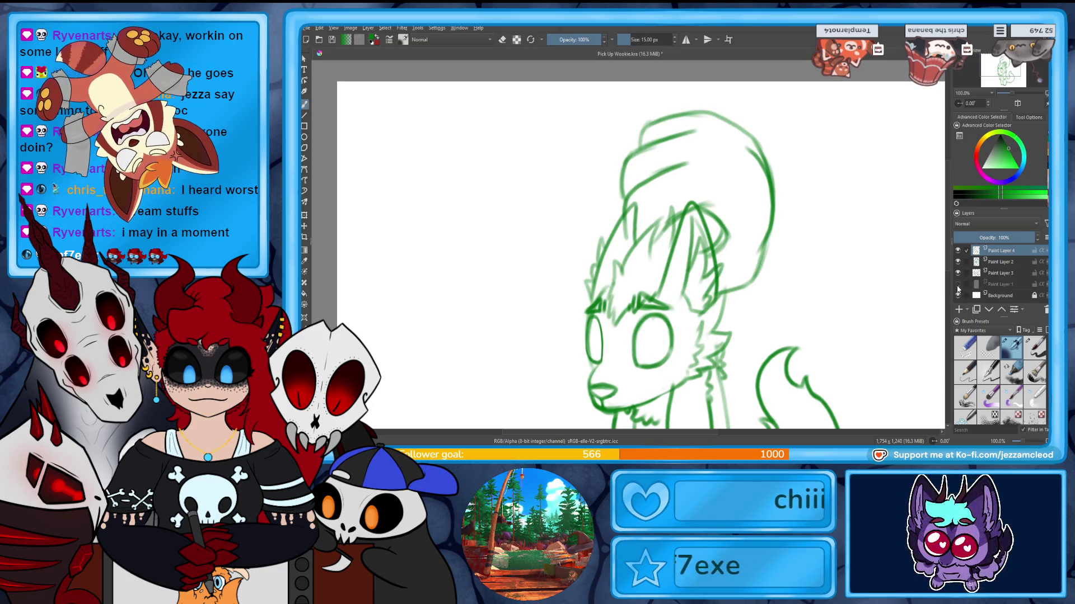
Rotate the hair tuft sketch with the transform tool so it sits on the head.
left_click(304, 216)
mouse_move(833, 293)
left_mouse_down()
mouse_move(739, 292)
mouse_move(698, 259)
left_mouse_up()
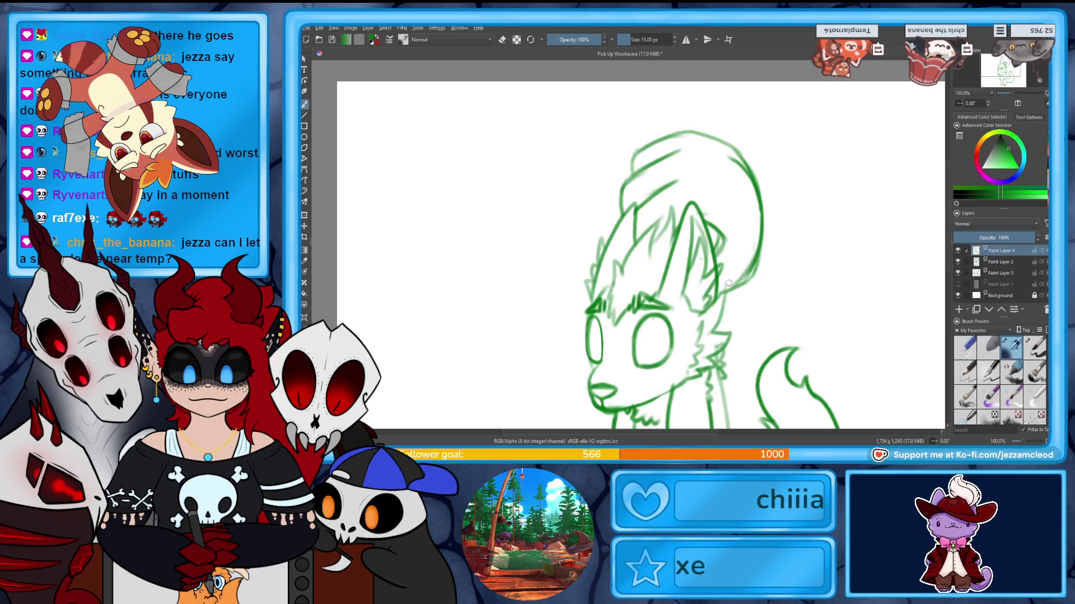
key("e")
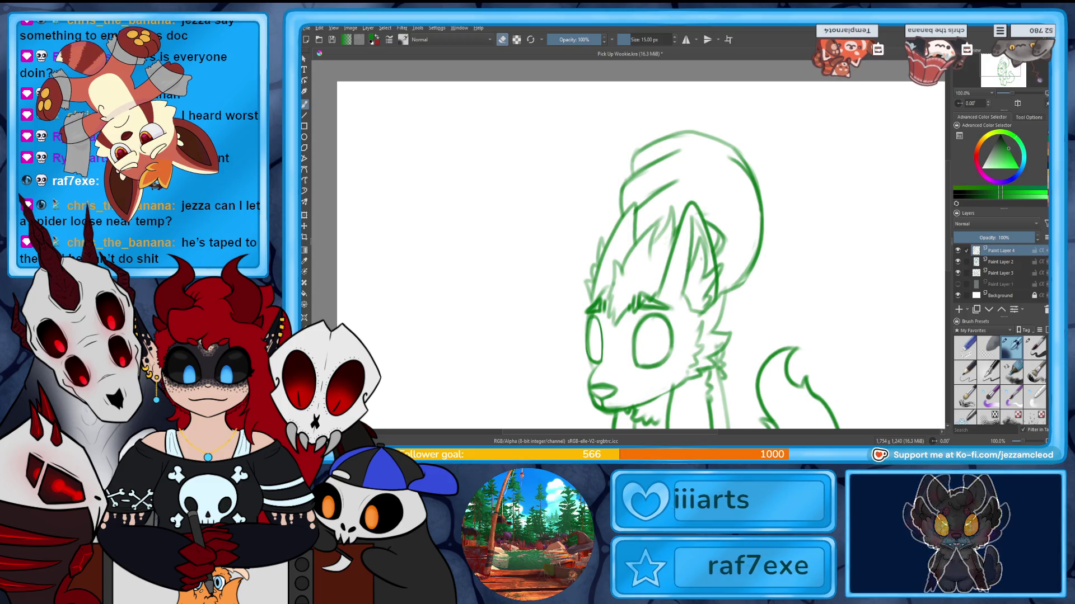
Bring the body into view, sketch a trial line along the left cheek and undo it.
left_click_drag(655, 335, 689, 197)
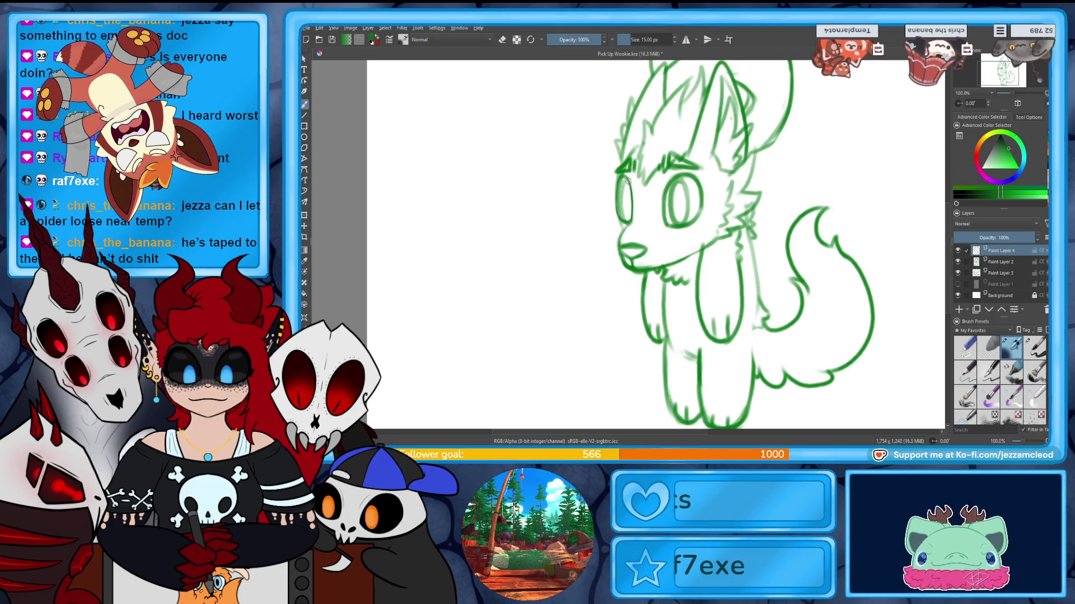
left_click_drag(626, 178, 632, 220)
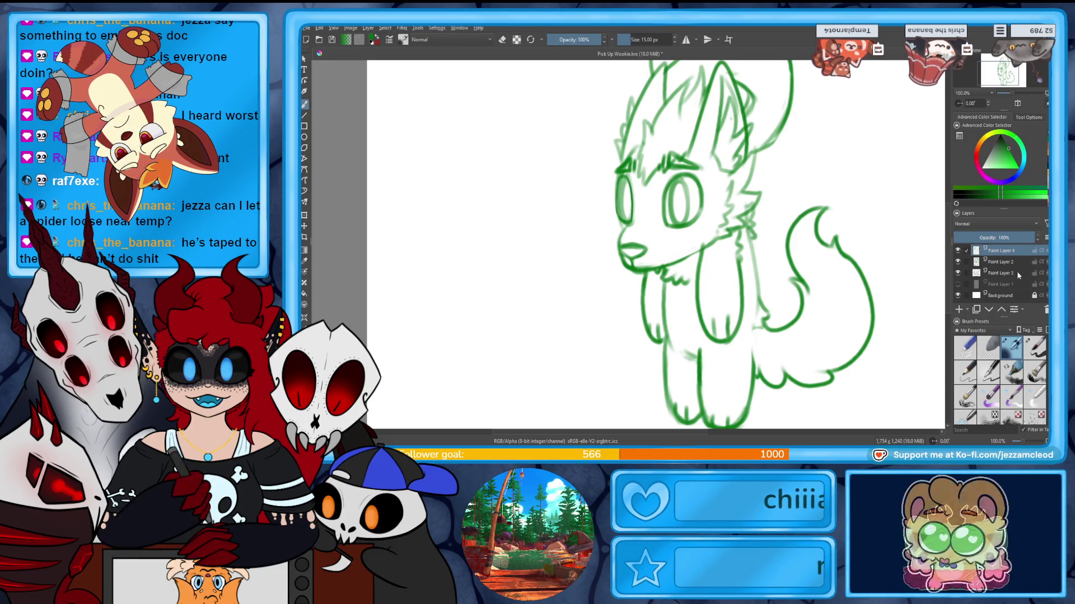
key("ctrl+z")
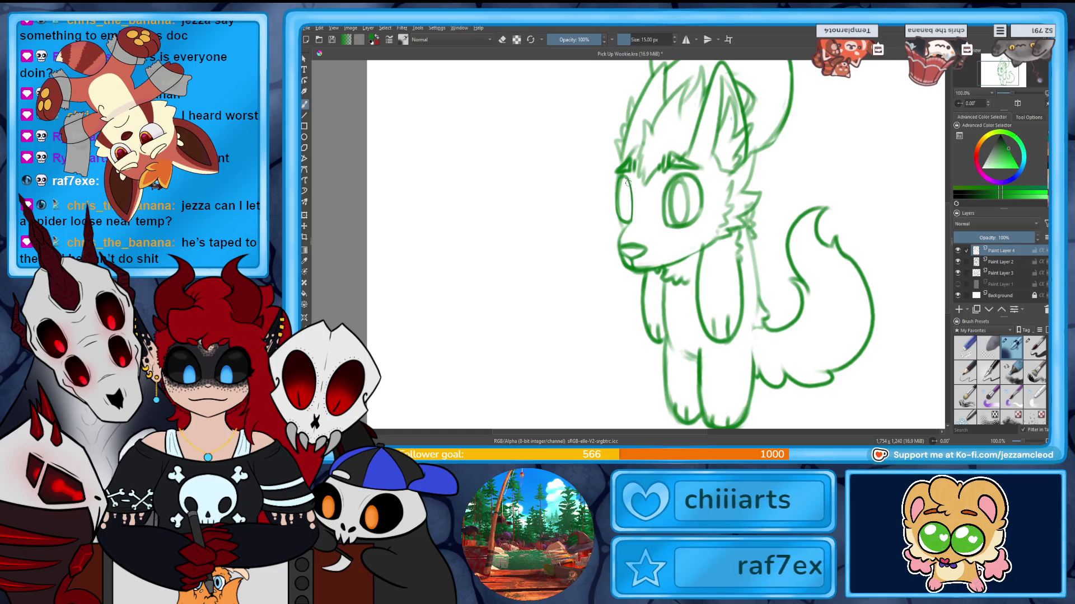
Delete Paint Layers 4 and 2 and add a fresh empty paint layer.
left_click_drag(623, 177, 637, 220)
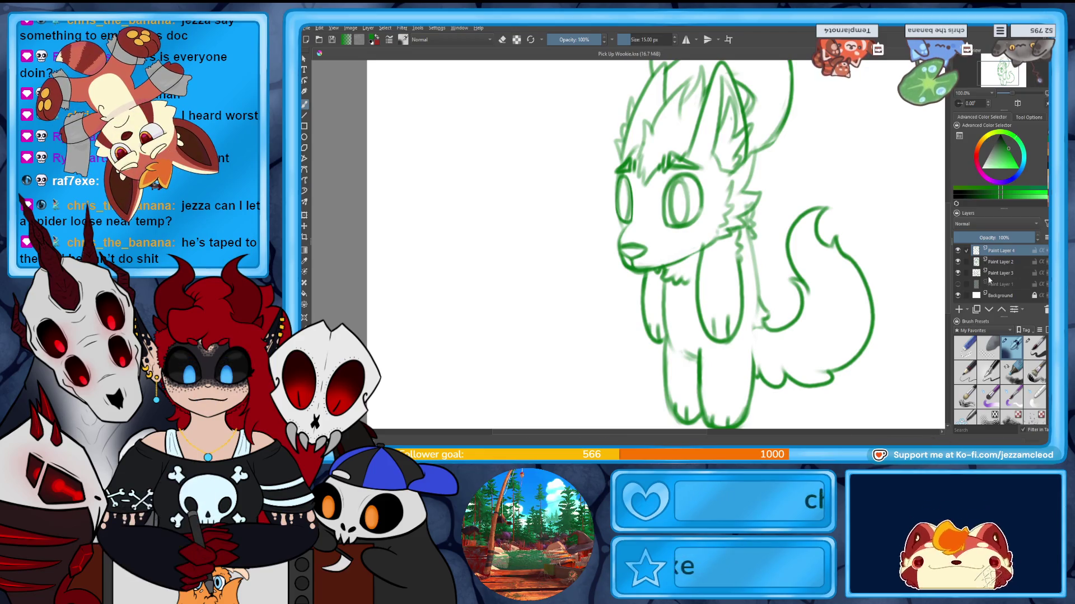
right_click(998, 250)
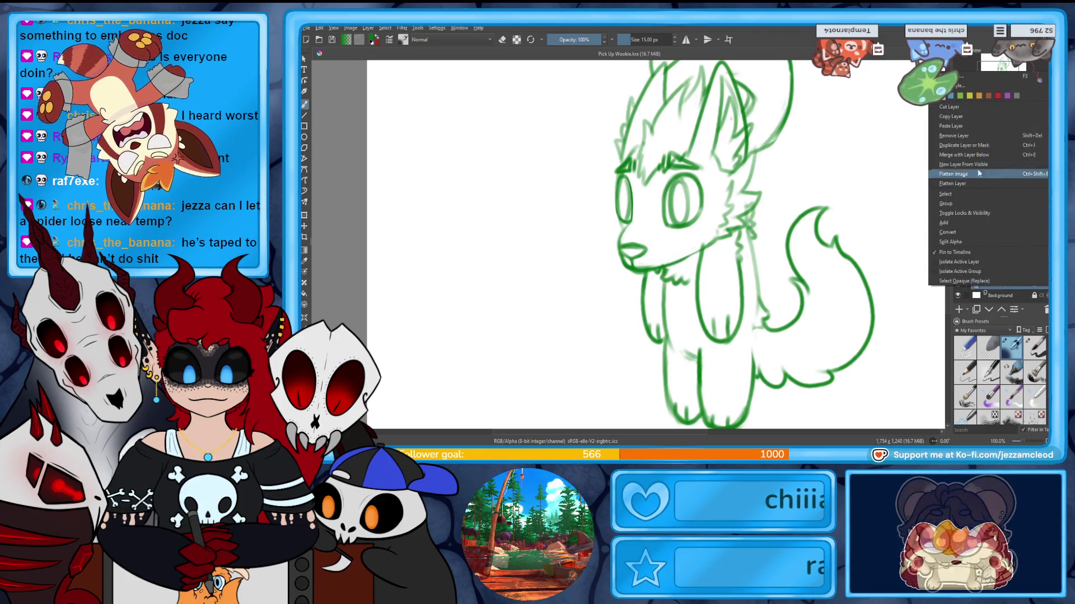
left_click(967, 137)
key("shift+Delete")
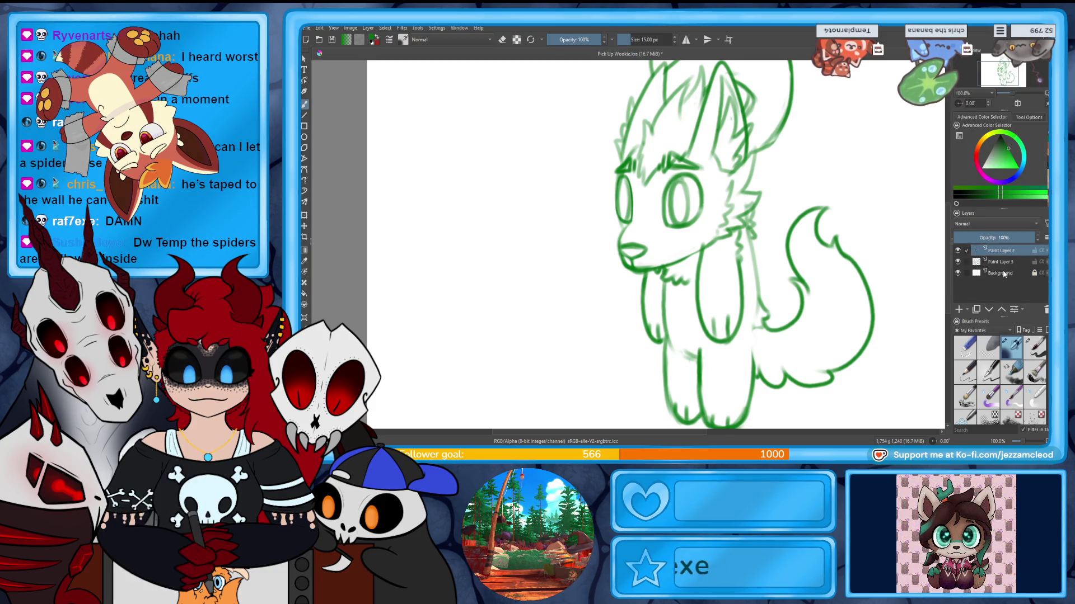
key("shift+Delete")
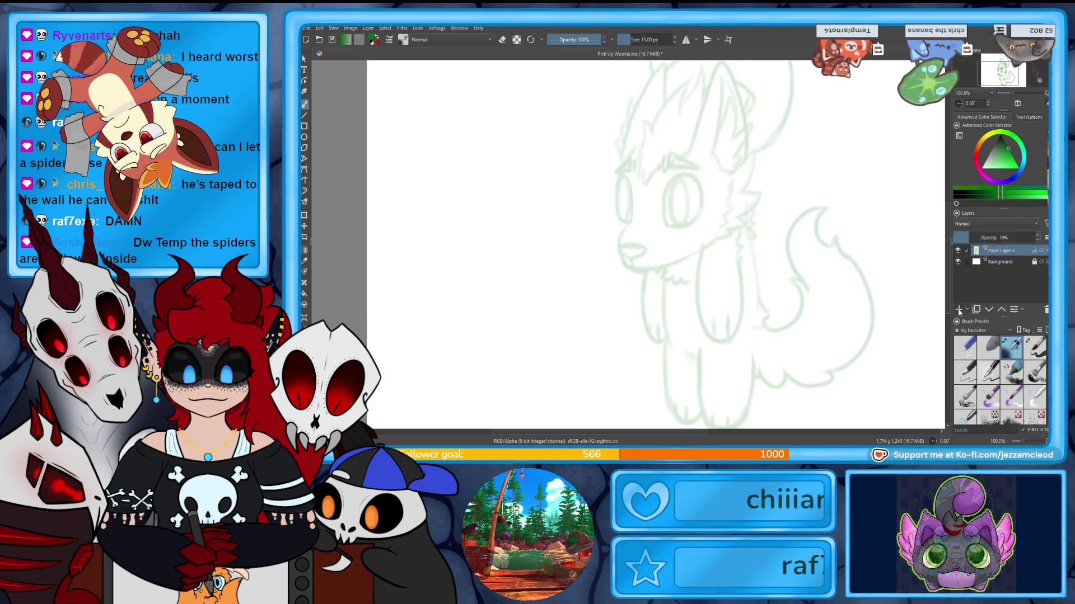
left_click(959, 310)
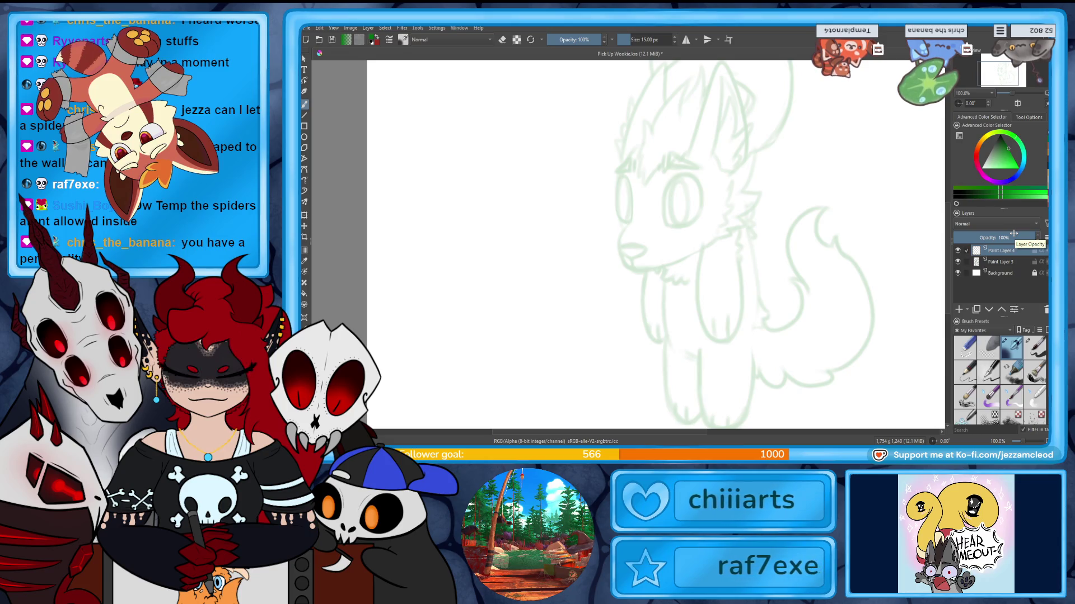
Pick a fine inking brush, make it much smaller, and zoom in on the muzzle.
left_click(1036, 348)
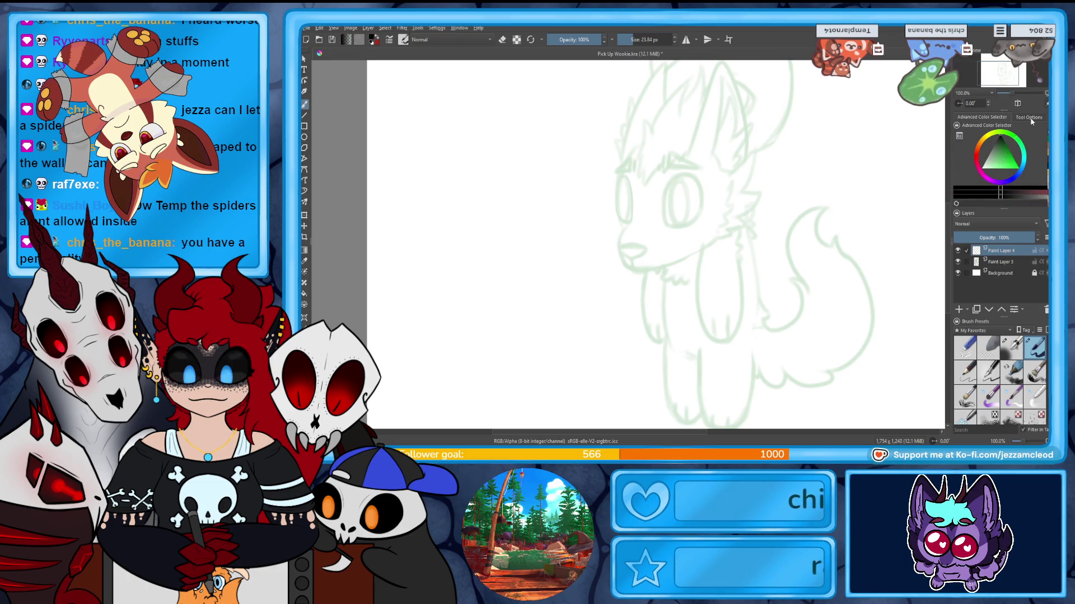
left_click(652, 38)
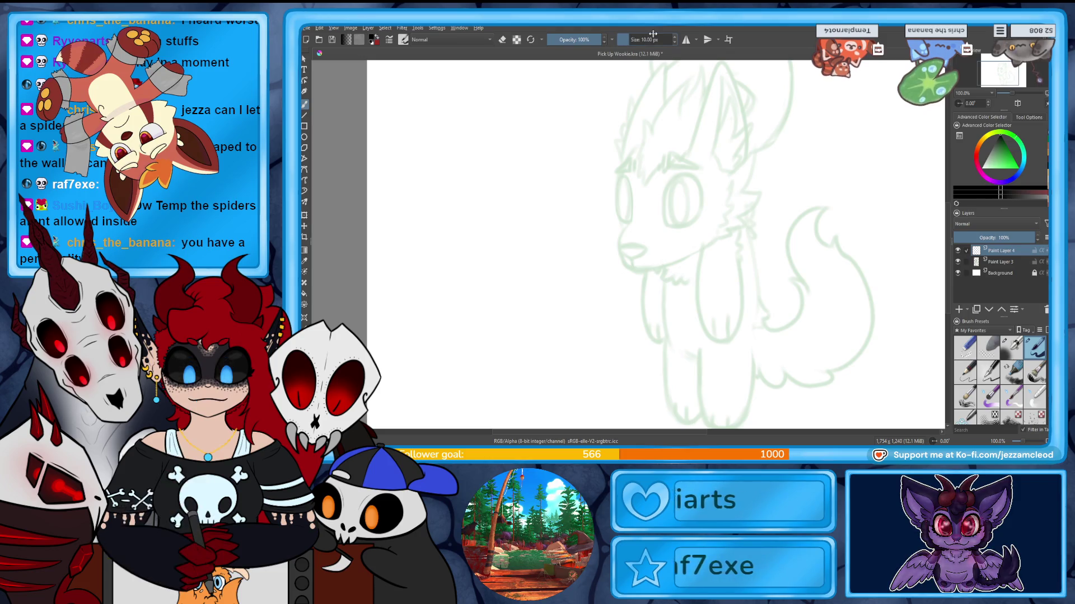
key("plus")
left_click_drag(722, 159, 664, 310)
mouse_move(564, 289)
left_mouse_down()
mouse_move(638, 179)
mouse_move(632, 263)
left_mouse_up()
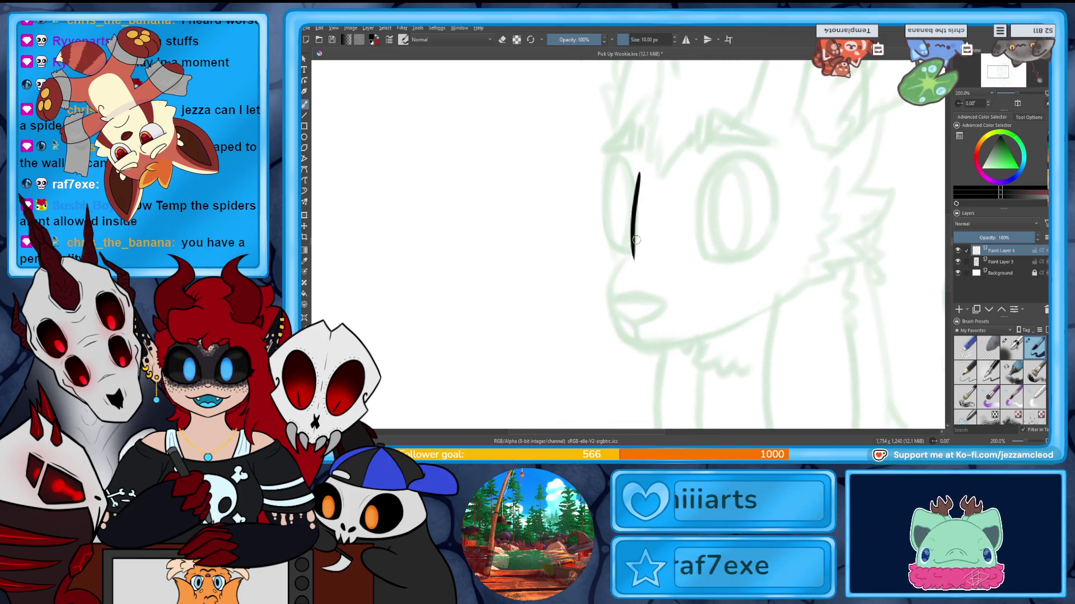
Ink the muzzle front, nose, chin, outer ear and zigzag cheek fur in black.
key("ctrl+z")
left_click_drag(639, 170, 611, 304)
mouse_move(639, 165)
left_mouse_down()
mouse_move(610, 289)
mouse_move(631, 338)
mouse_move(659, 347)
left_mouse_up()
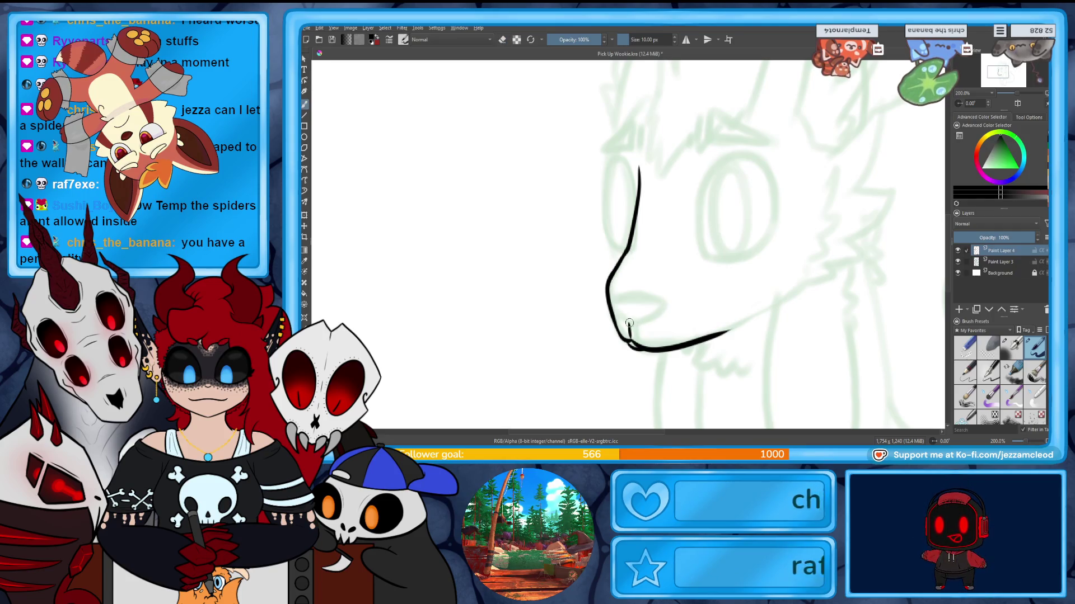
left_click_drag(632, 320, 645, 315)
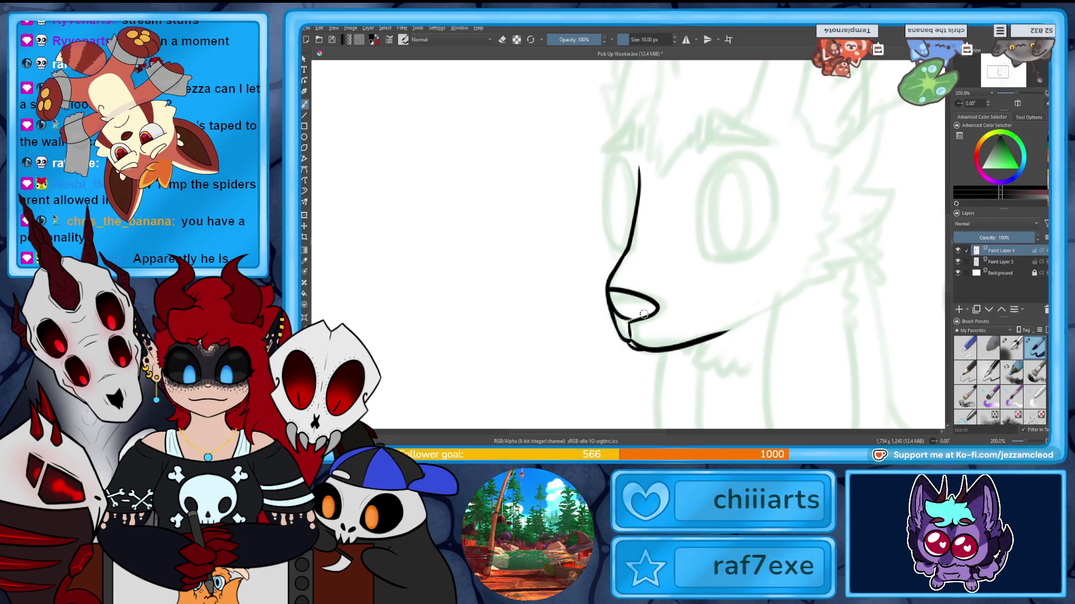
left_click_drag(729, 337, 757, 320)
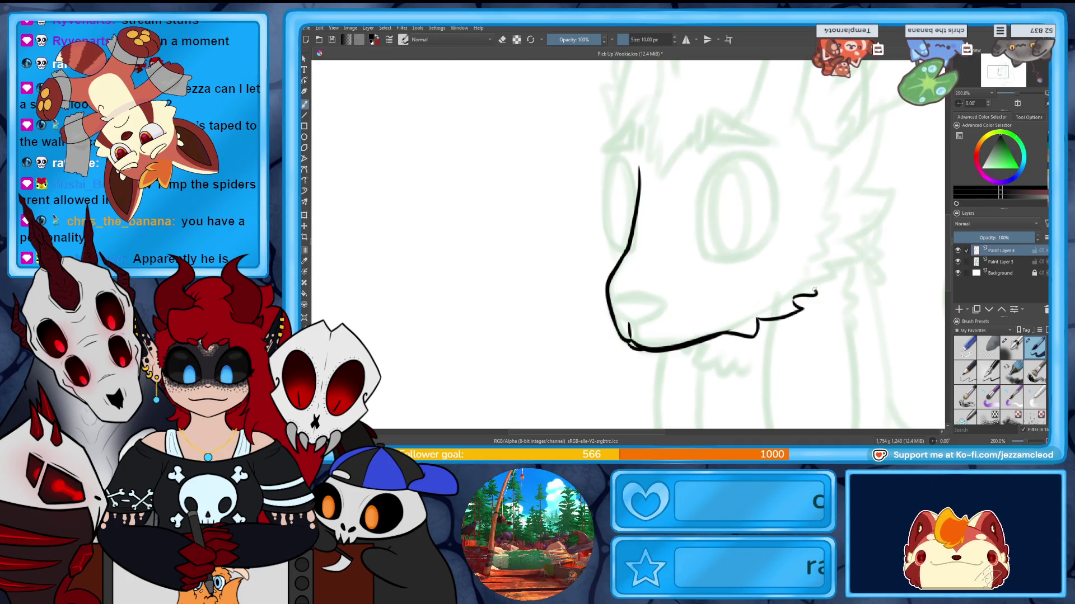
left_click_drag(864, 186, 841, 246)
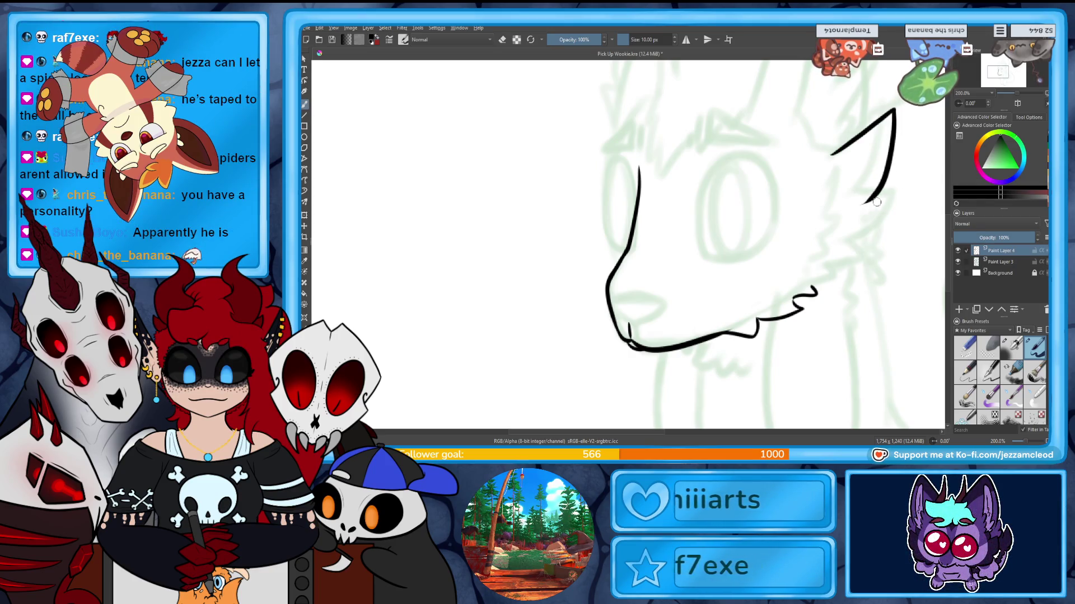
left_click_drag(816, 290, 850, 271)
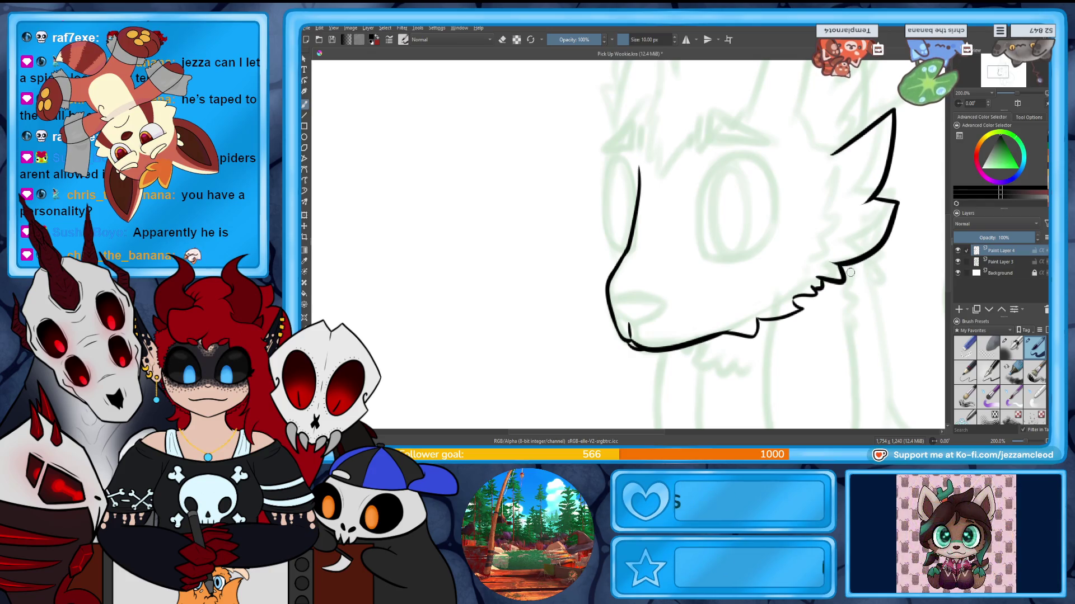
Undo the ear and cheek strokes after zooming out, then redraw the pointed ear outline.
key("1")
key("2")
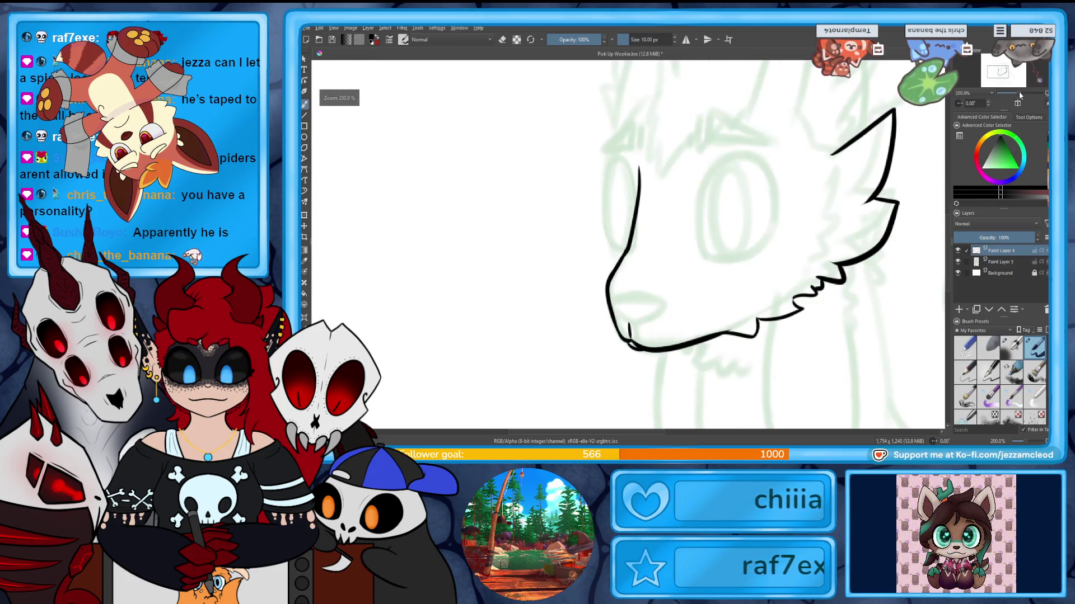
key("ctrl+z")
key("ctrl+z")
key("ctrl+z")
key("ctrl+z")
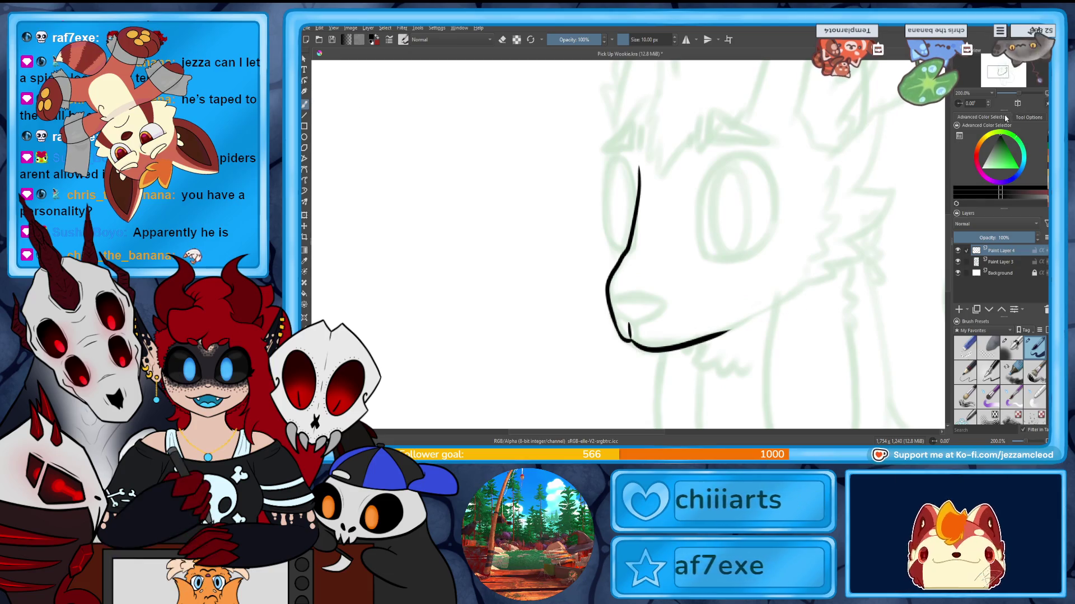
key("ctrl+z")
key("ctrl+z")
left_click_drag(997, 74, 987, 97)
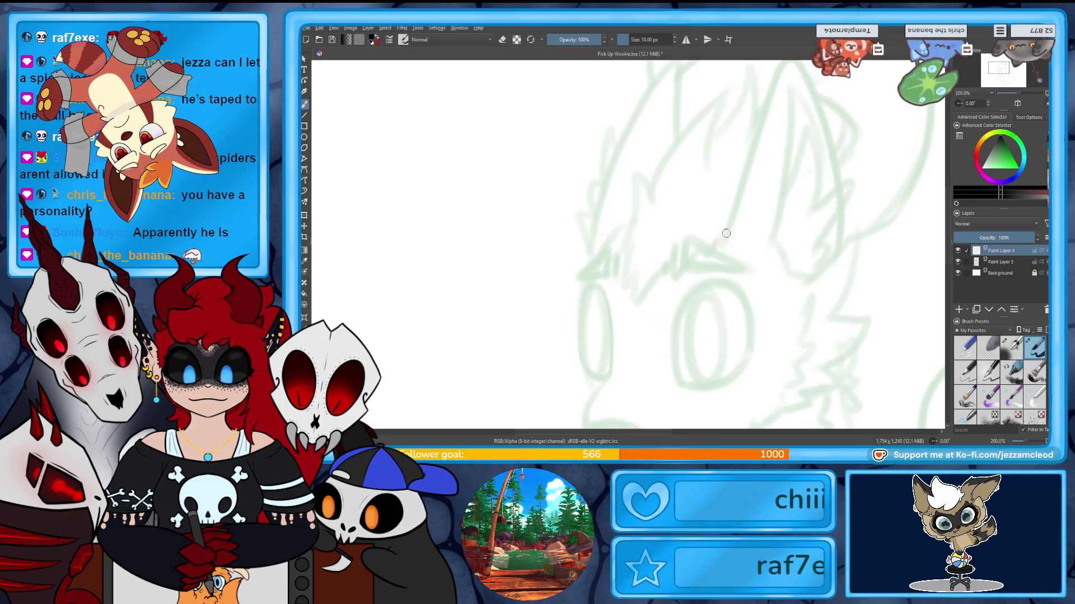
left_click_drag(819, 67, 837, 262)
left_click_drag(1004, 75, 1012, 85)
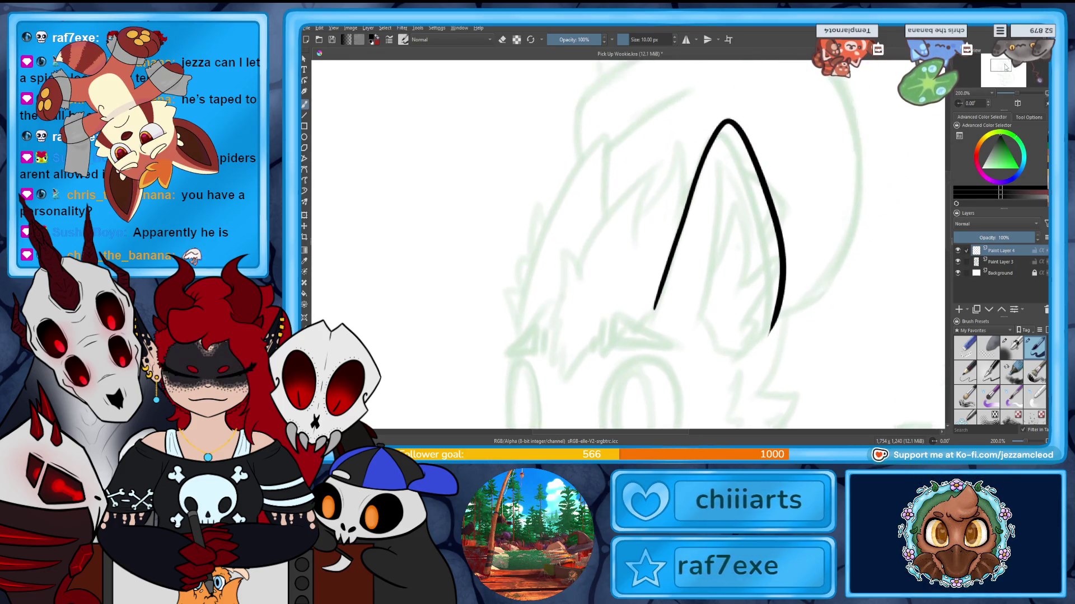
key("ctrl+z")
key("ctrl+z")
left_click_drag(749, 276, 796, 322)
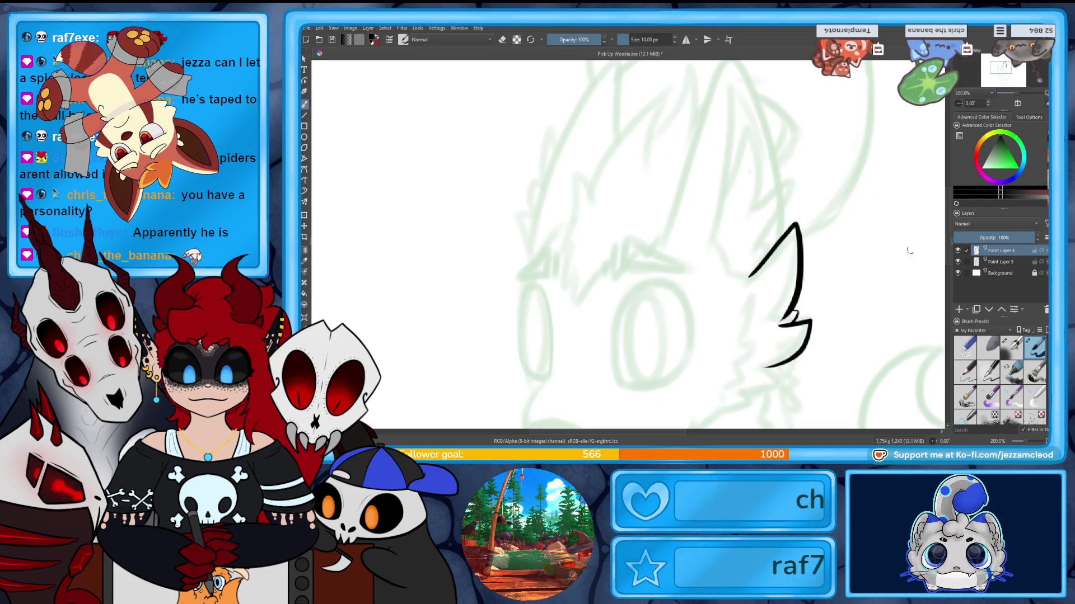
Add a fur tuft below the ear and draw the jaw line to the chin, cleaning its left end with the eraser.
left_click_drag(909, 250, 934, 126)
left_click_drag(791, 241, 737, 293)
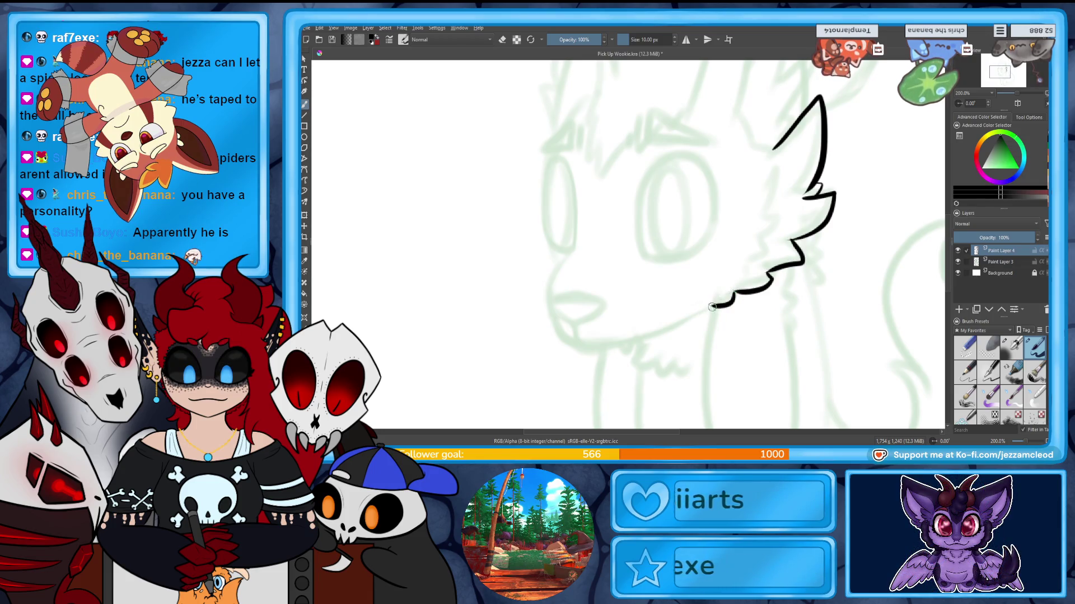
left_click_drag(712, 308, 579, 353)
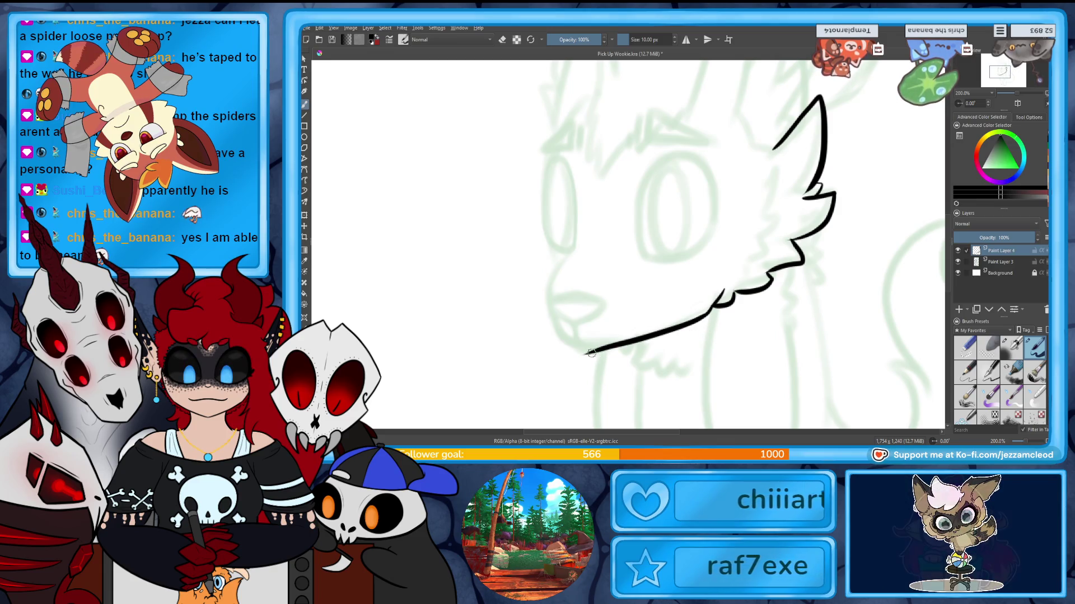
key("e")
left_click_drag(559, 343, 585, 358)
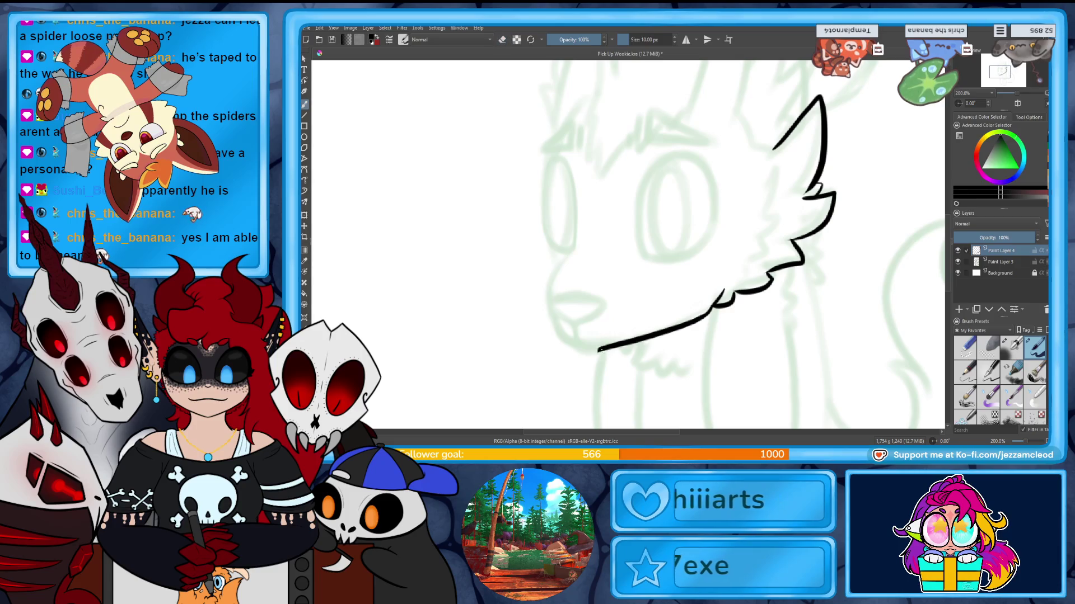
left_click_drag(563, 339, 612, 344)
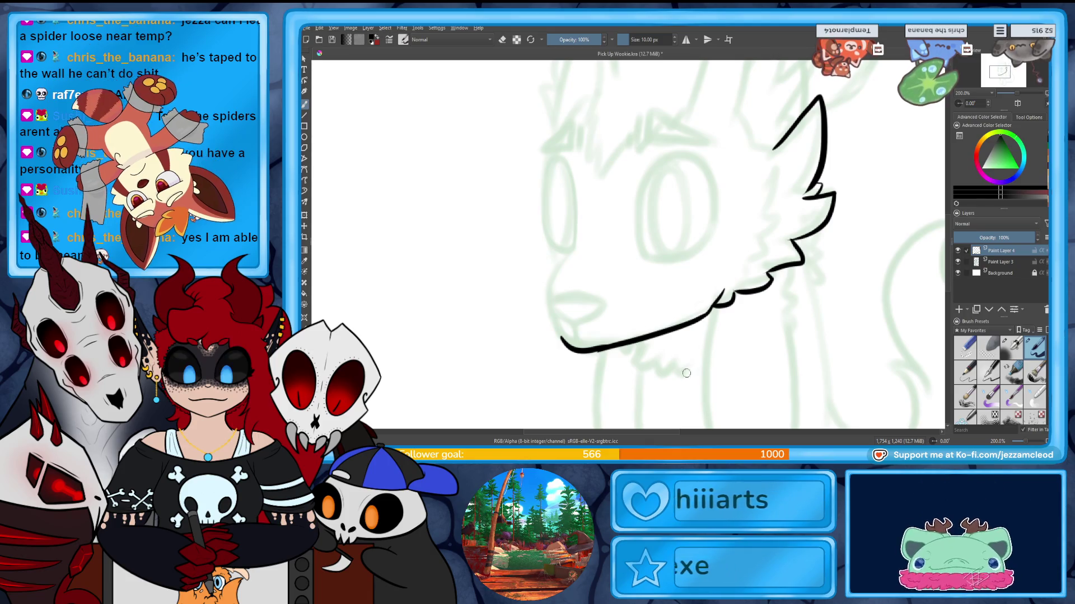
key("ctrl+z")
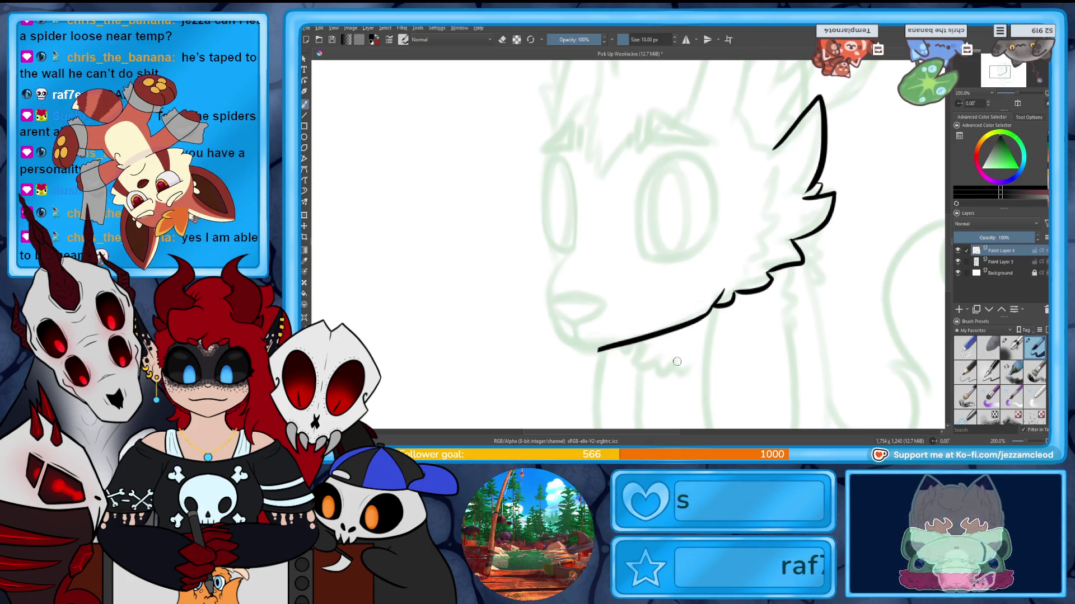
Undo the nose outline and toggle the green sketch to check the black lines.
mouse_move(630, 243)
left_mouse_down()
mouse_move(675, 301)
mouse_move(691, 281)
left_mouse_up()
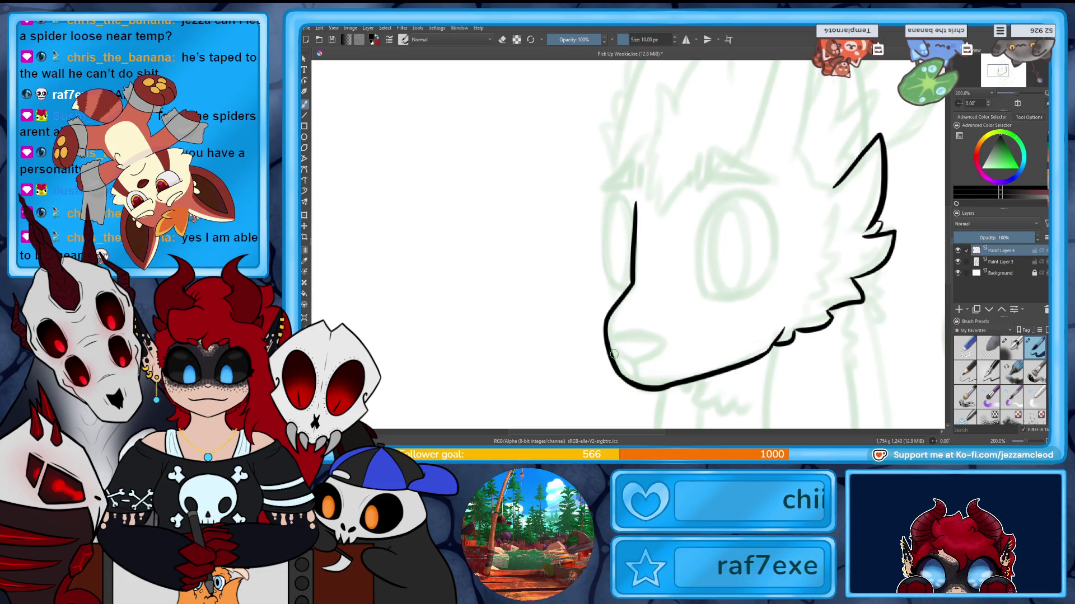
key("ctrl+z")
key("ctrl+z")
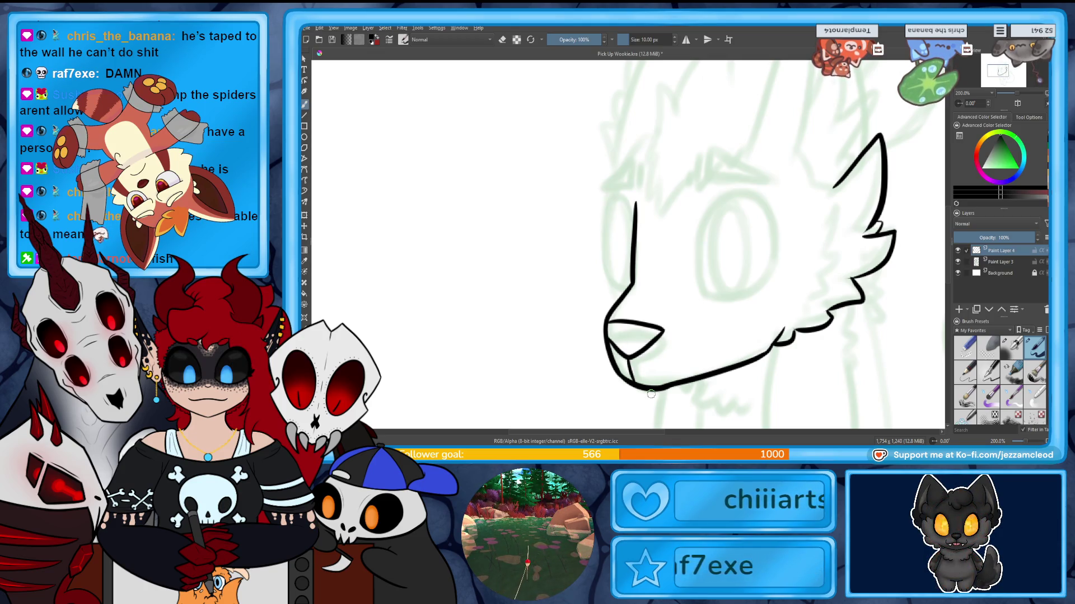
left_click(958, 262)
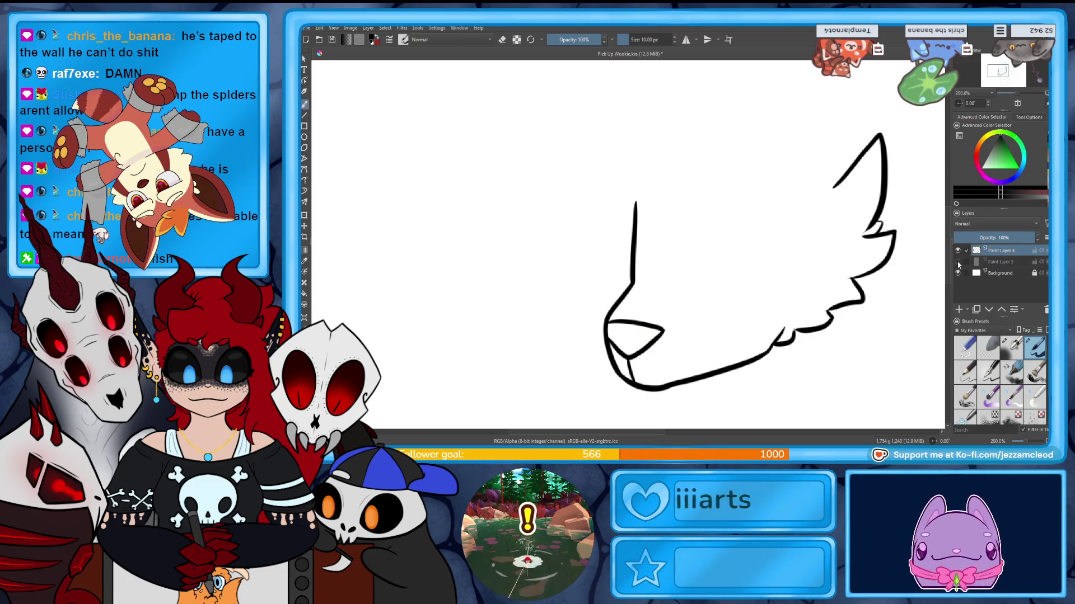
left_click(958, 262)
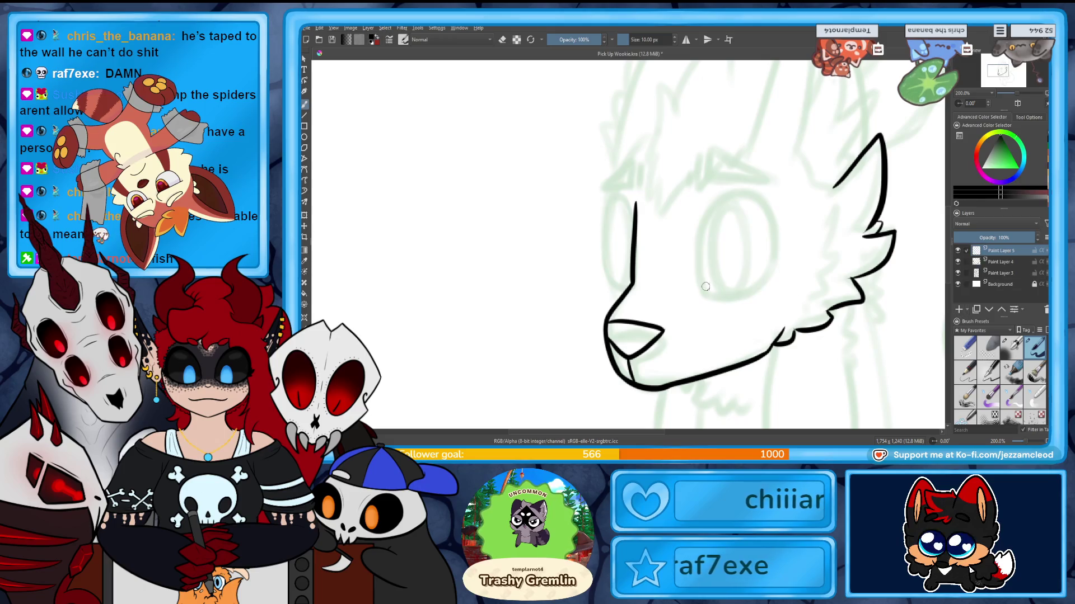
Sketch a first closed oval eye on the head, adjust its slant, then discard it.
left_click_drag(696, 241, 772, 264)
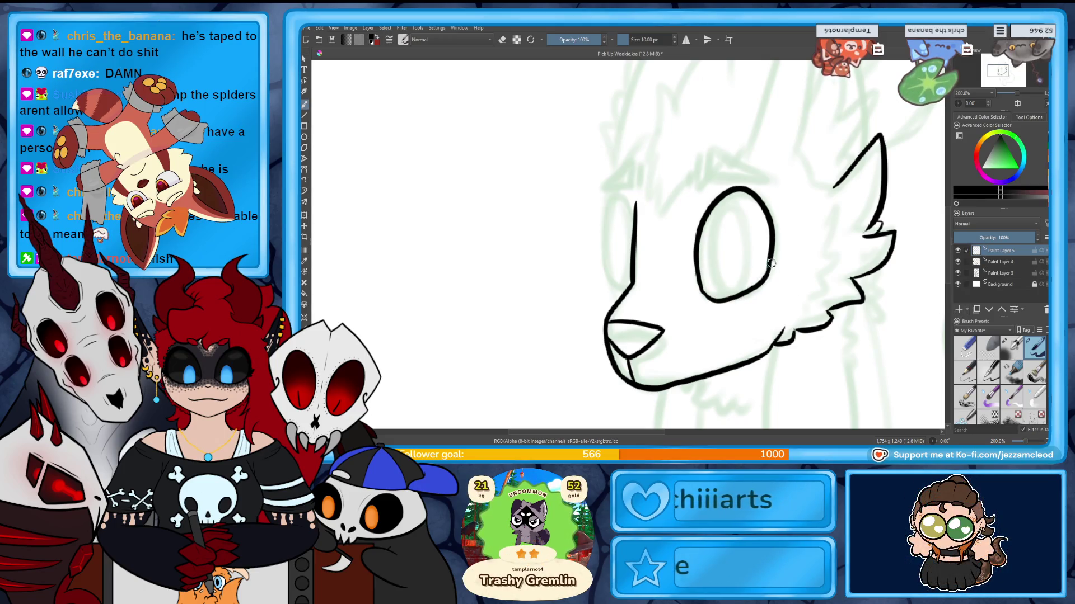
scroll(628, 267, "up", 2)
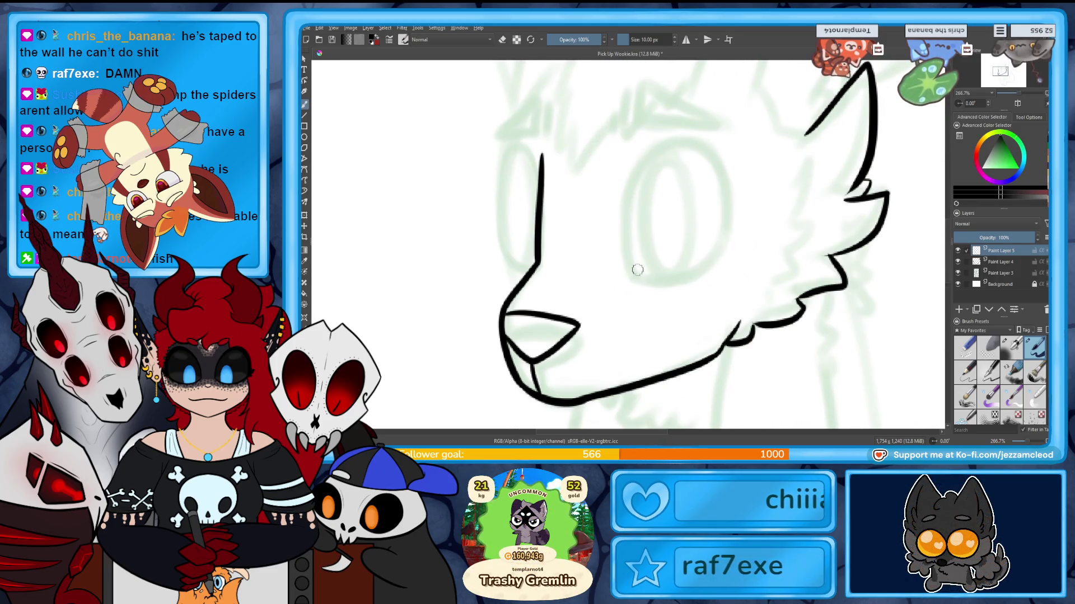
mouse_move(724, 253)
left_mouse_down()
mouse_move(628, 270)
mouse_move(706, 261)
mouse_move(677, 145)
left_mouse_up()
key("ctrl+z")
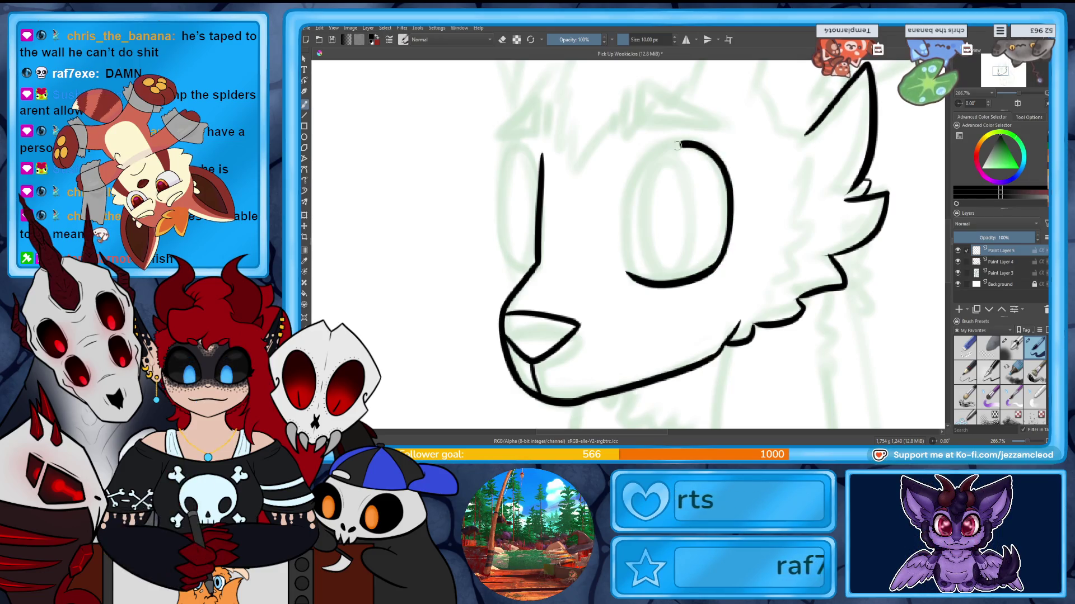
key("ctrl+z")
left_click_drag(710, 267, 626, 268)
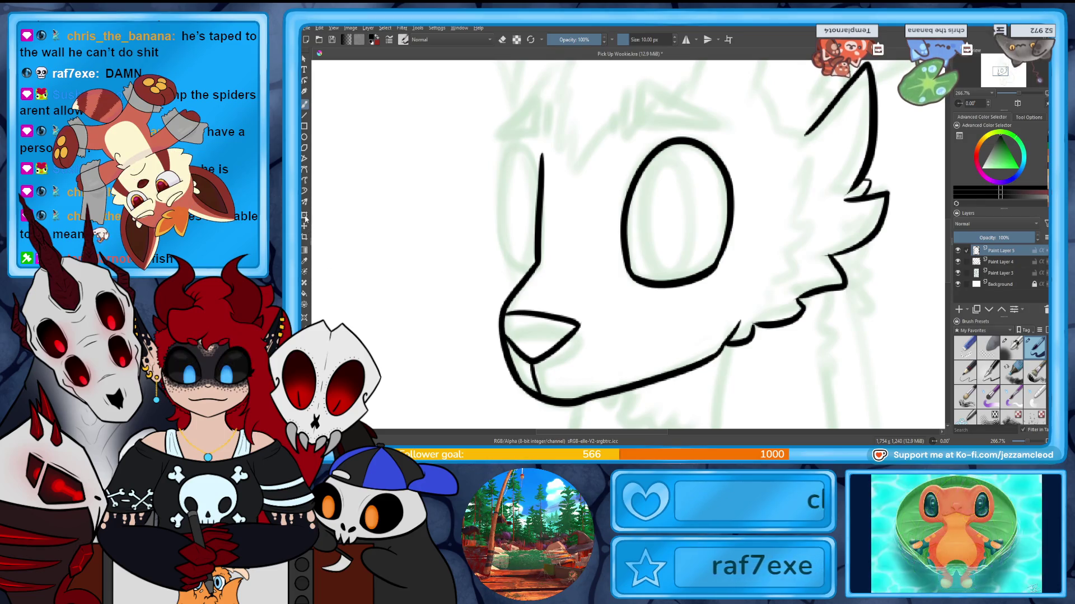
left_click_drag(694, 288, 748, 283)
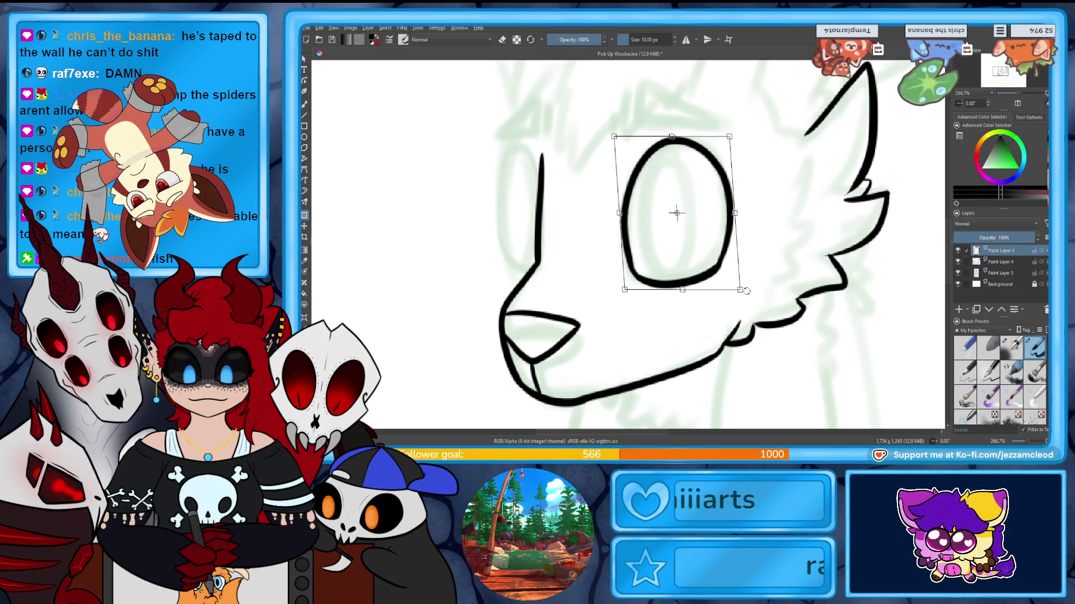
left_click_drag(748, 284, 743, 293)
key("Delete")
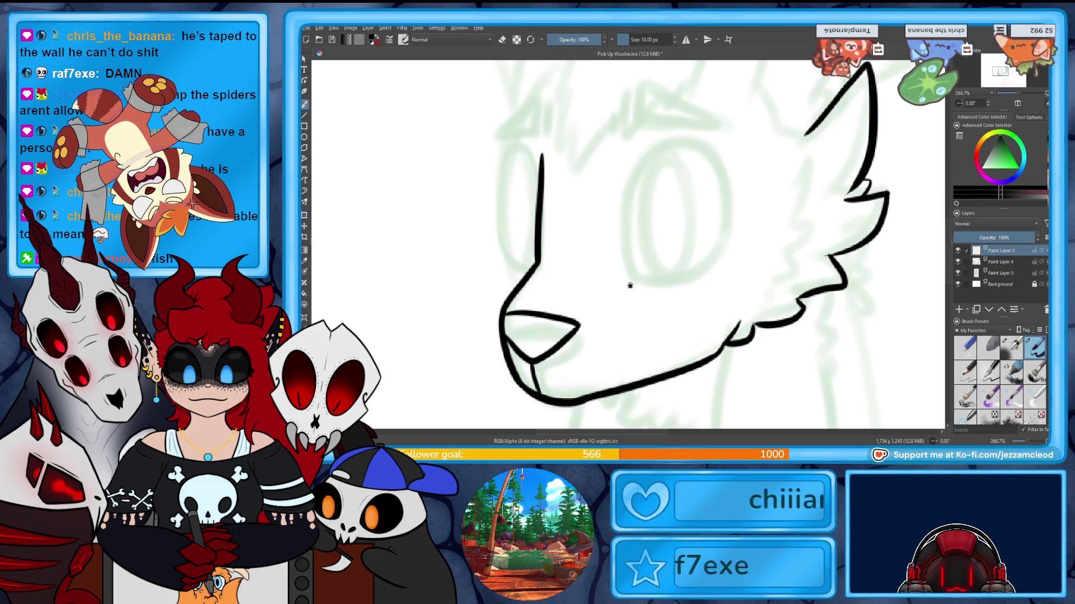
Ink a larger black eye oval, redrawing its lower arc until it extends far enough right.
key("ctrl+z")
left_click_drag(628, 279, 744, 242)
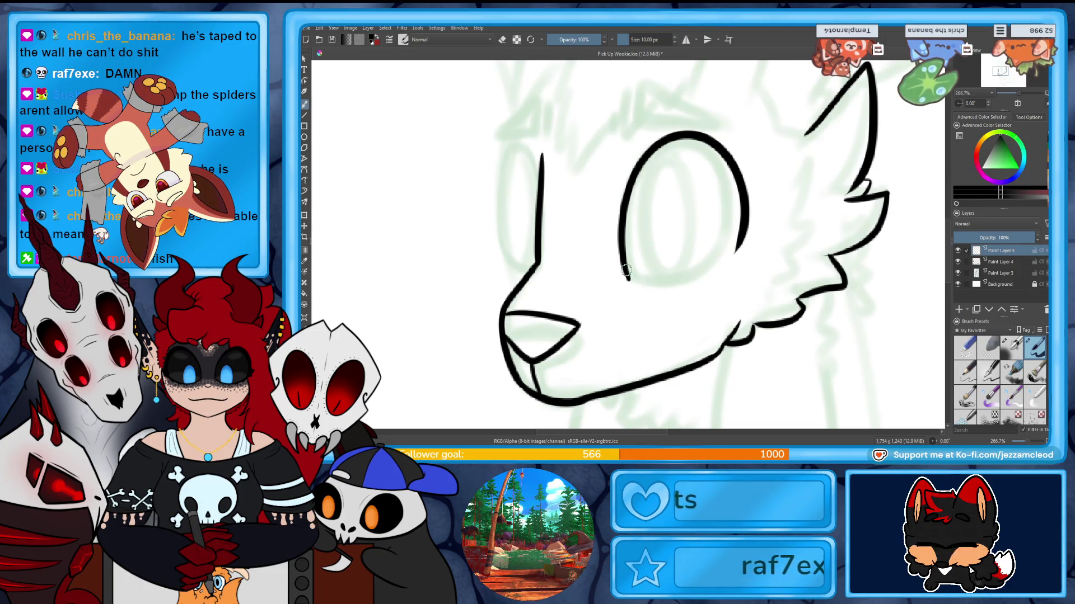
key("ctrl+z")
left_click_drag(625, 274, 735, 235)
key("ctrl+z")
left_click_drag(626, 276, 736, 233)
key("ctrl+z")
left_click_drag(627, 276, 751, 243)
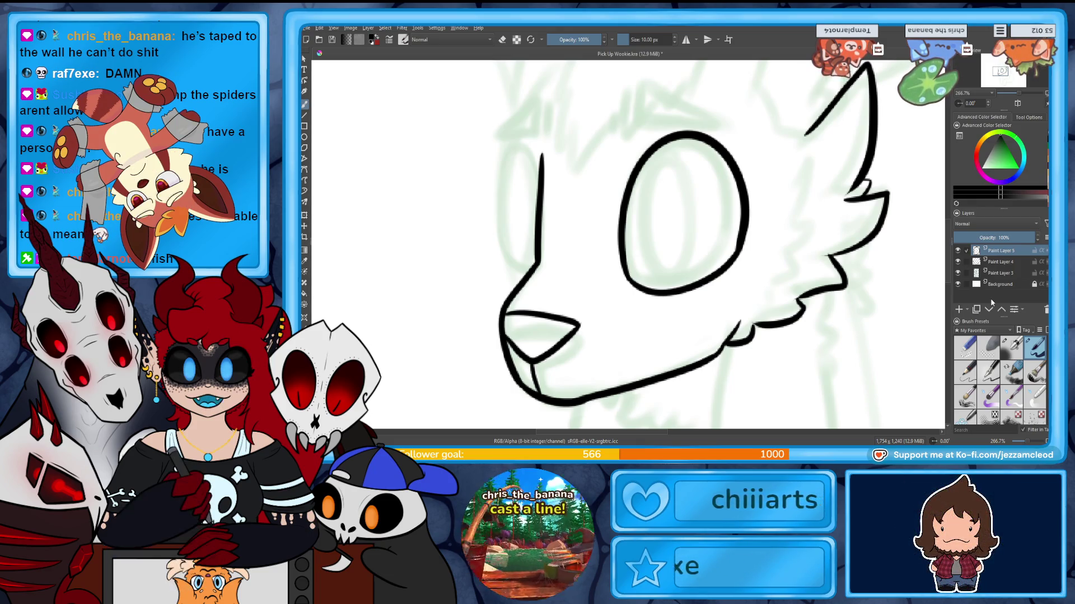
Duplicate the eye layer (Ctrl+J) and begin transforming the copy.
key("ctrl+j")
key("ctrl+t")
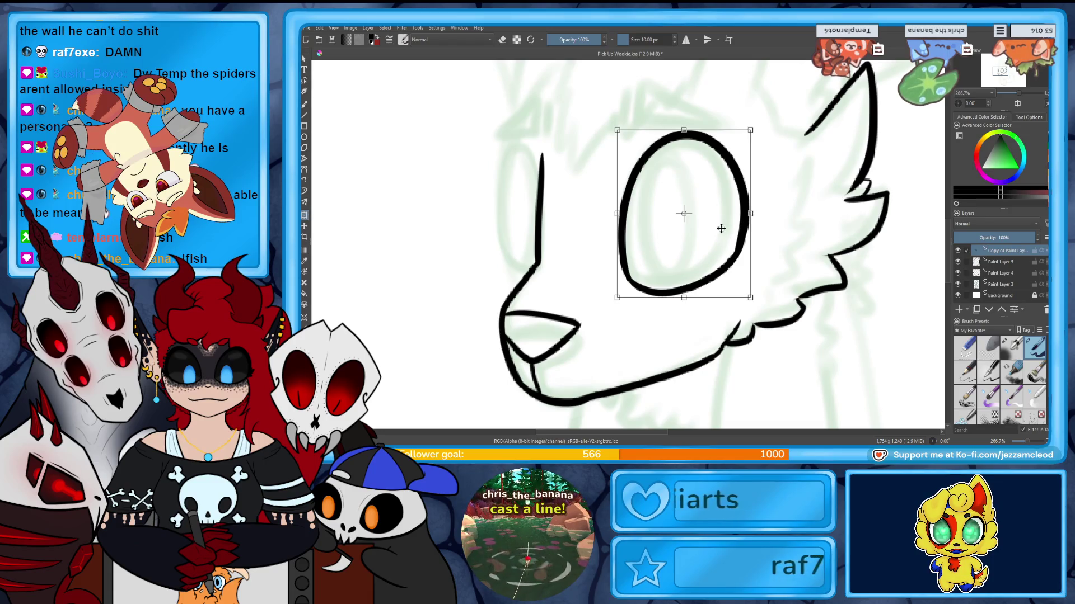
Mirror the eye copy horizontally, move it left, shorten, narrow and tilt it into the far eye.
right_click(725, 231)
left_click(750, 301)
left_click_drag(702, 249, 541, 249)
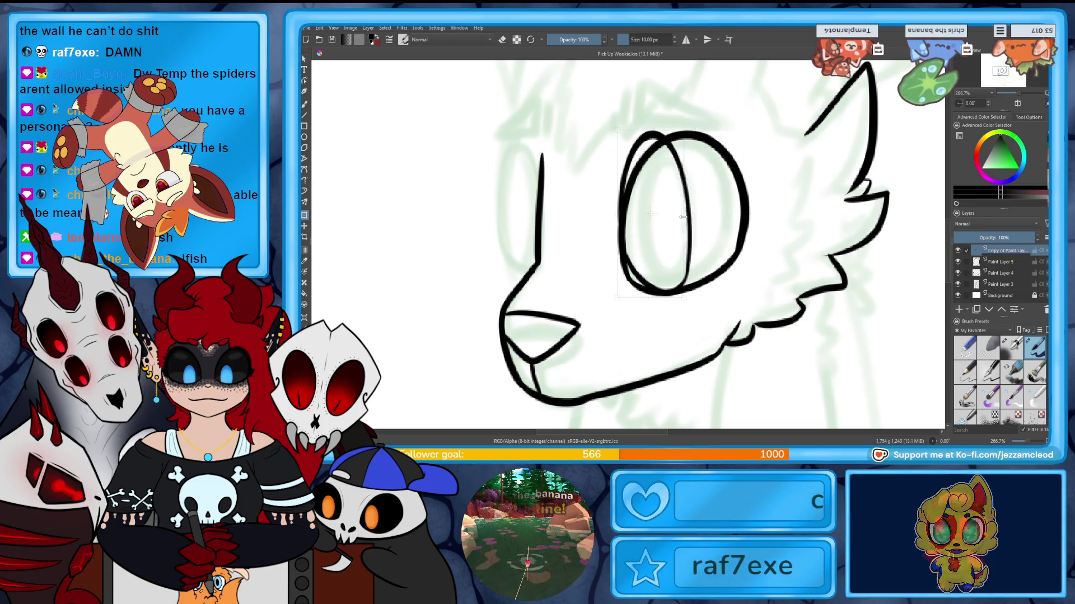
left_click_drag(520, 296, 521, 274)
left_click_drag(553, 205, 491, 205)
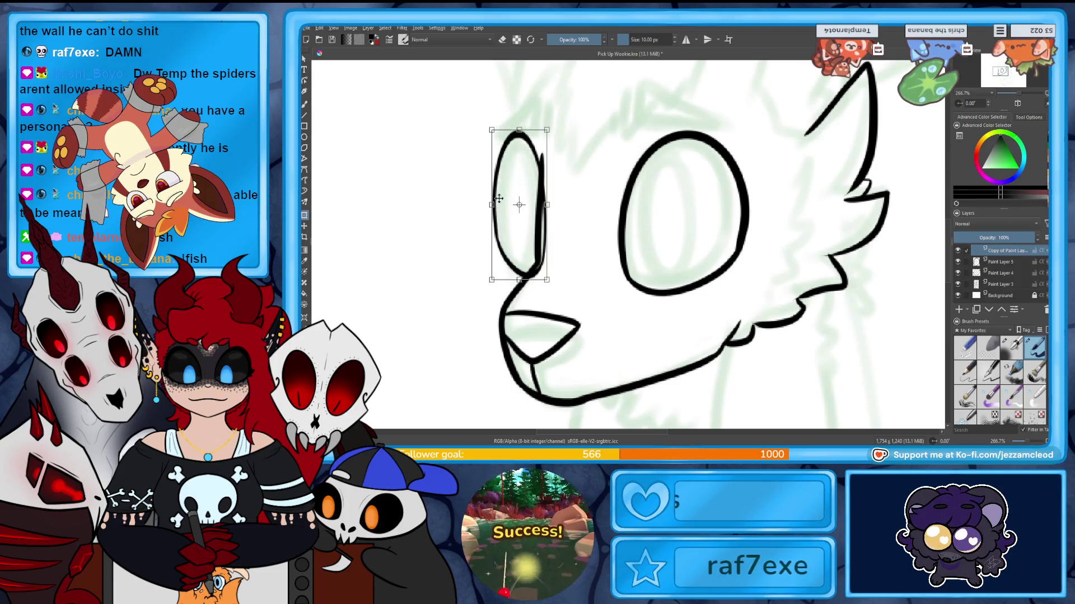
left_click_drag(539, 254, 535, 245)
key("b")
Add fur tufts to the far cheek and erase stray fur lines beside the far eye.
key("e")
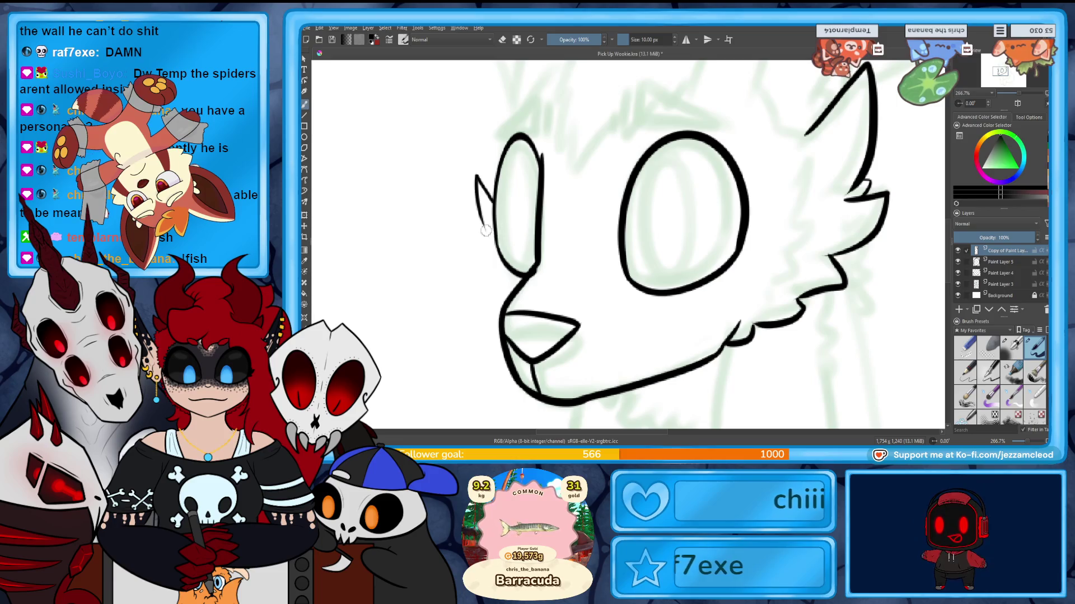
mouse_move(482, 273)
left_mouse_down()
mouse_move(507, 312)
mouse_move(482, 223)
mouse_move(488, 271)
left_mouse_up()
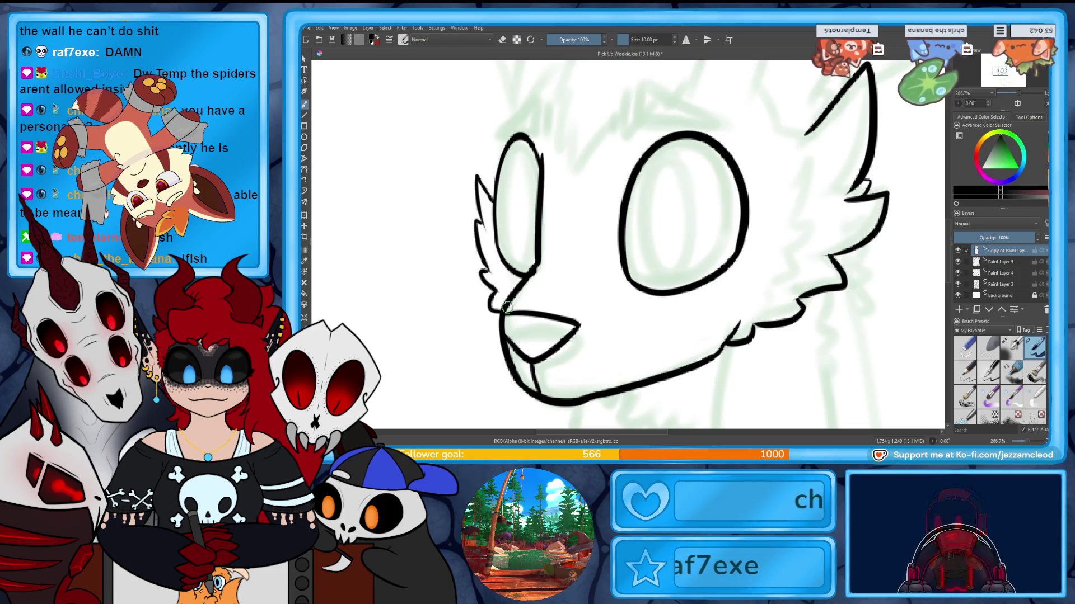
key("e")
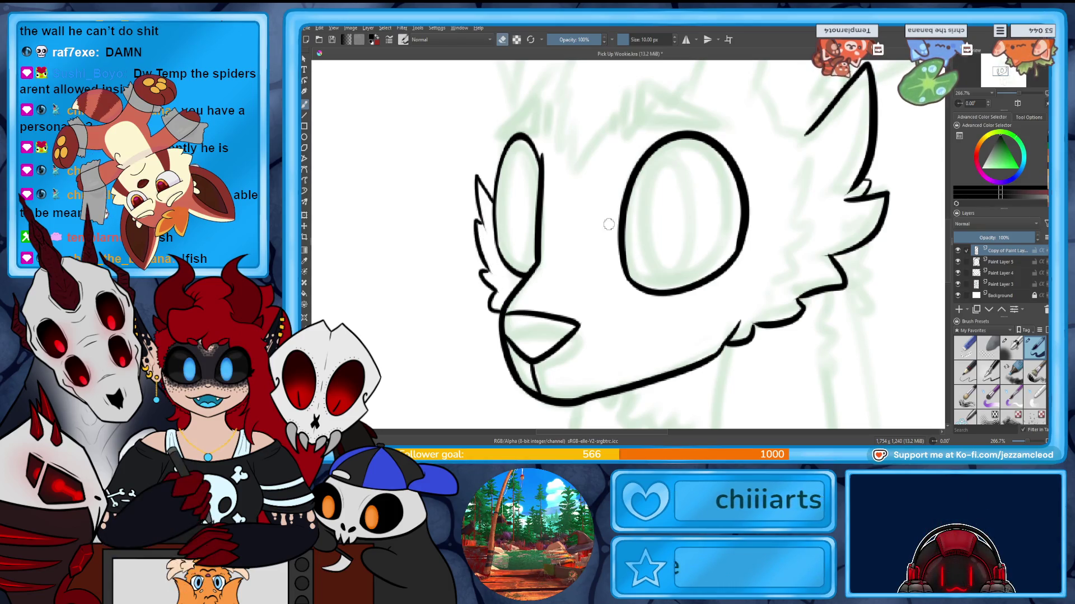
left_click_drag(1029, 93, 1018, 96)
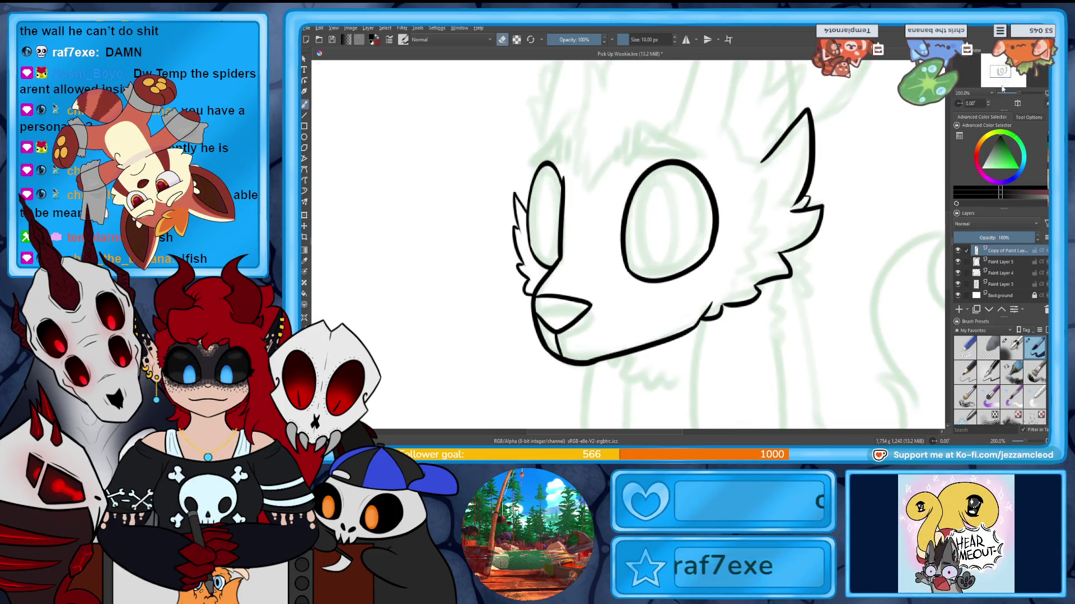
left_click_drag(519, 195, 515, 265)
mouse_move(672, 235)
left_mouse_down()
mouse_move(659, 285)
mouse_move(542, 331)
mouse_move(660, 354)
left_mouse_up()
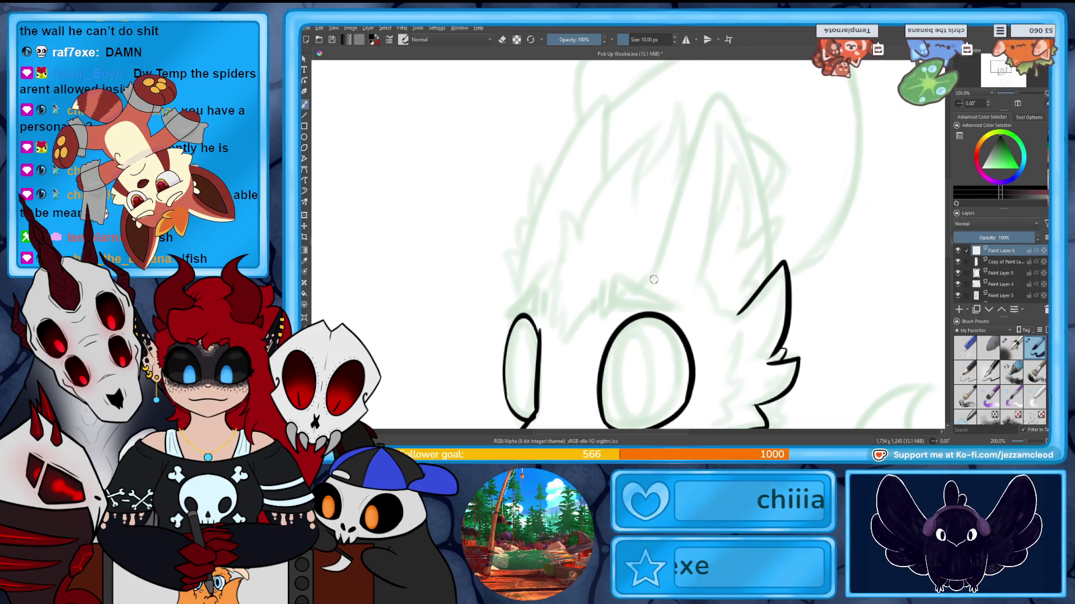
Ink the tall pointed ear outline after several undone attempts at its arc and peak.
key("ctrl+z")
left_click_drag(652, 280, 727, 221)
key("ctrl+z")
left_click_drag(654, 279, 727, 107)
key("ctrl+z")
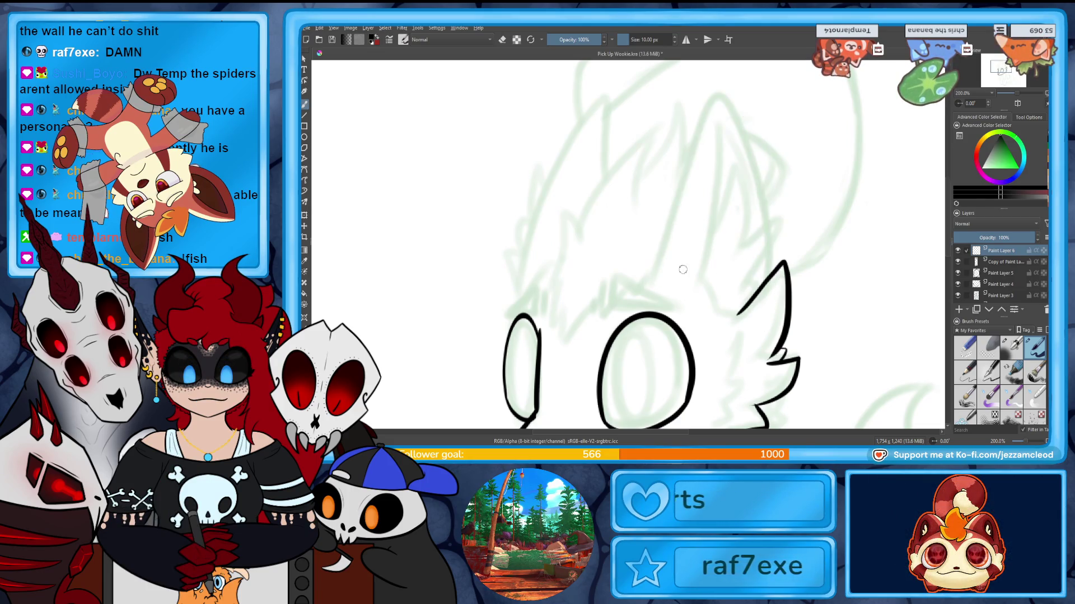
left_click_drag(654, 277, 767, 279)
key("ctrl+z")
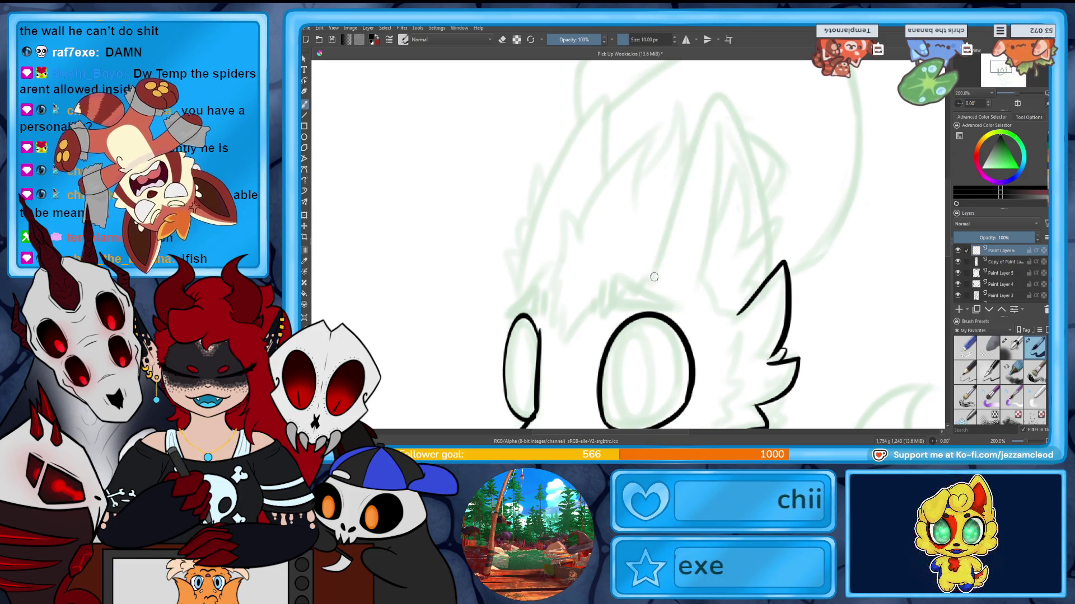
left_click_drag(652, 271, 756, 252)
key("ctrl+z")
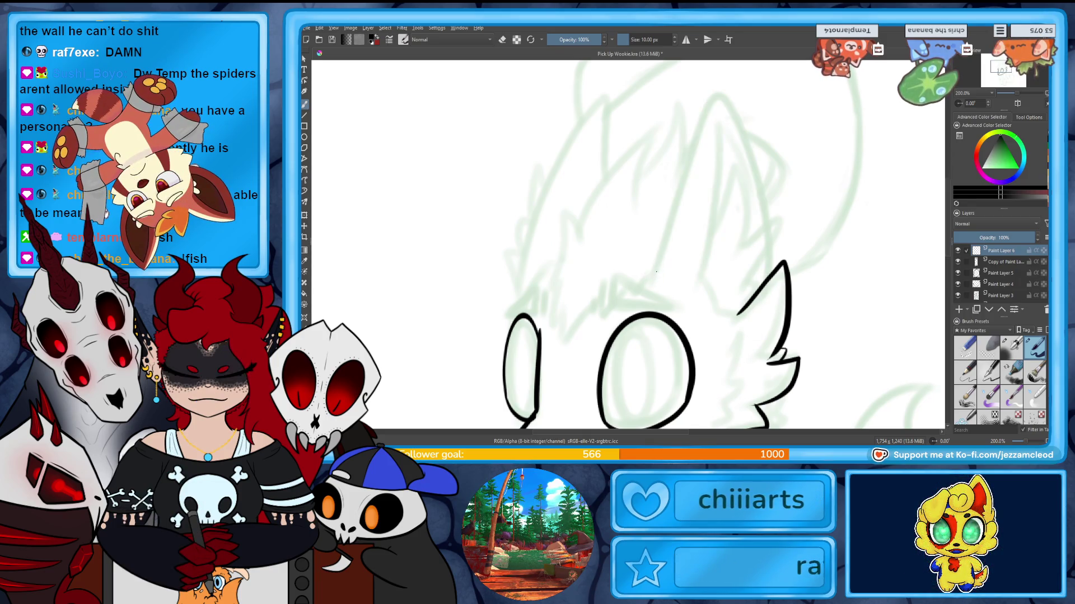
left_click_drag(656, 269, 772, 277)
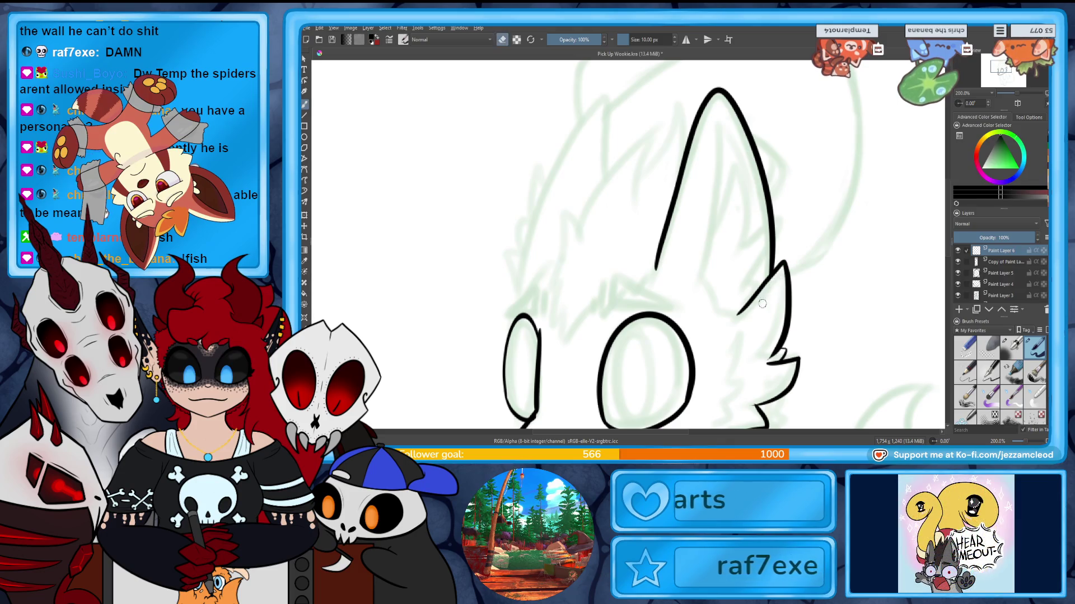
mouse_move(737, 304)
left_mouse_down()
mouse_move(706, 269)
mouse_move(766, 239)
left_mouse_up()
key("ctrl+z")
key("ctrl+z")
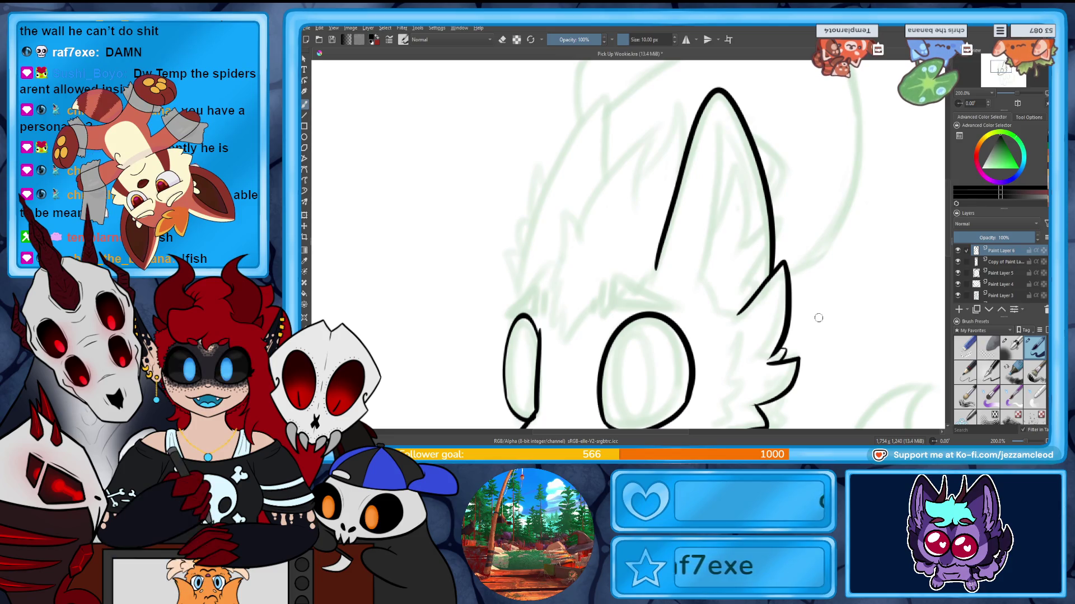
Ink a jagged fur tuft beside the ear, extending its line down toward the eye.
left_click_drag(560, 267, 558, 230)
key("ctrl+z")
mouse_move(611, 172)
left_mouse_down()
mouse_move(647, 178)
mouse_move(689, 125)
left_mouse_up()
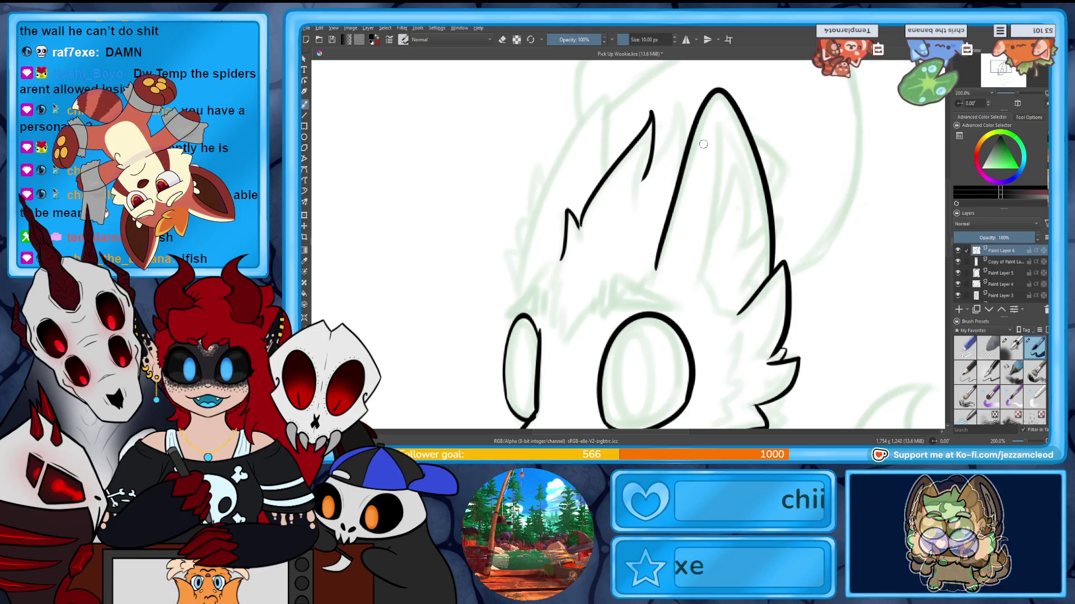
key("ctrl+z")
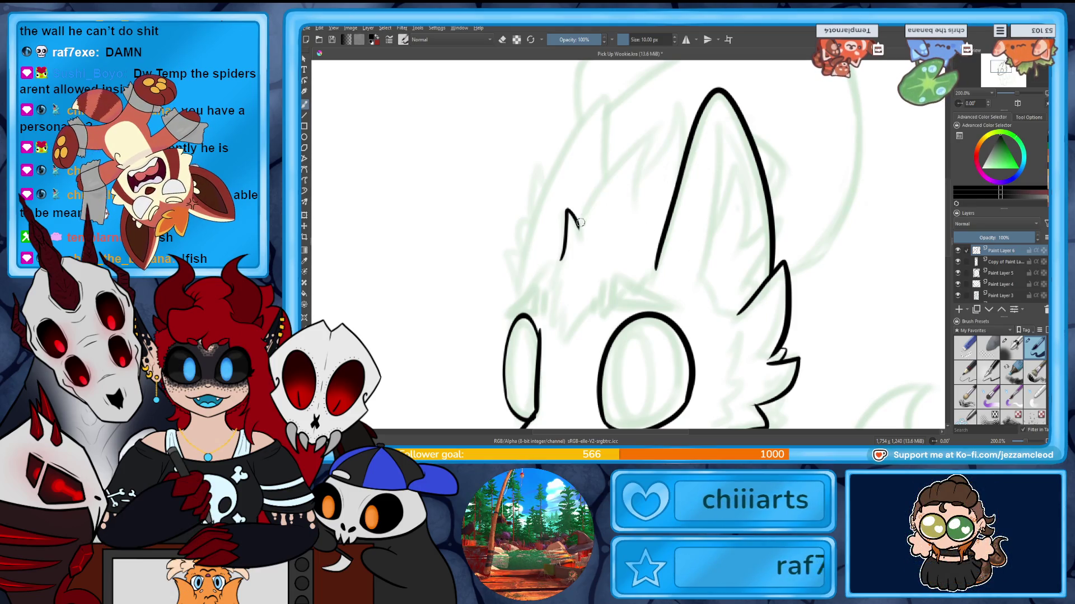
left_click_drag(580, 226, 681, 168)
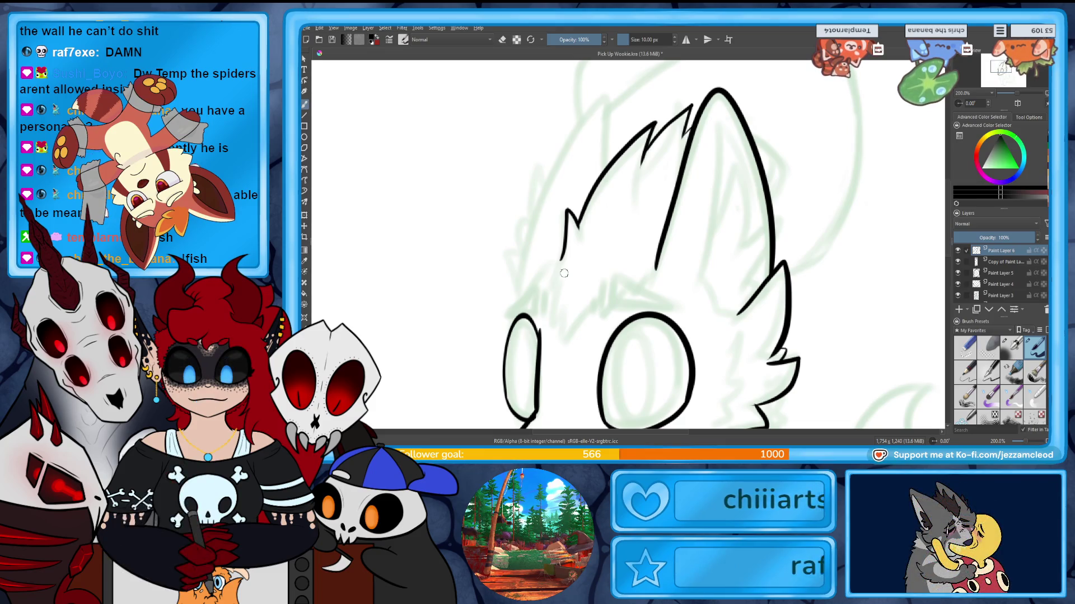
left_click_drag(560, 254, 556, 323)
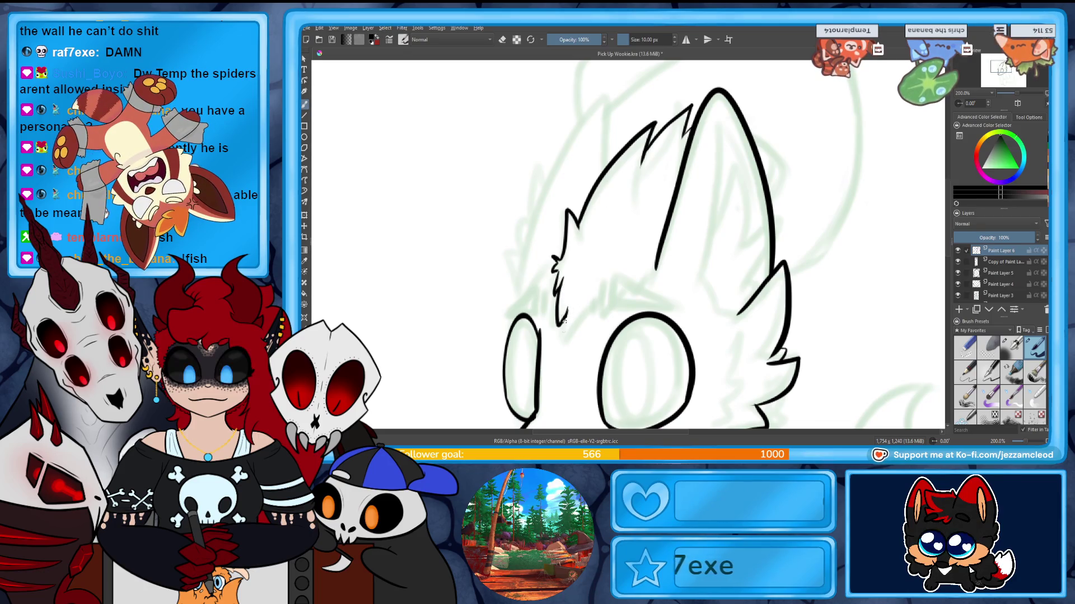
left_click_drag(600, 307, 625, 278)
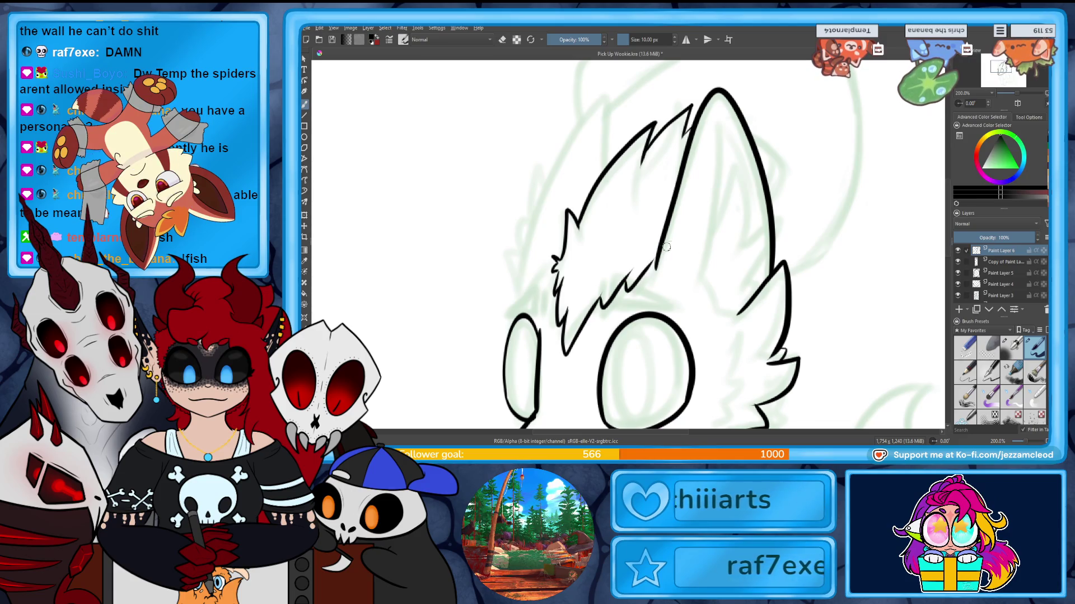
Recentre on the ears and draw a first inner line inside the tall ear.
left_click_drag(630, 252, 714, 227)
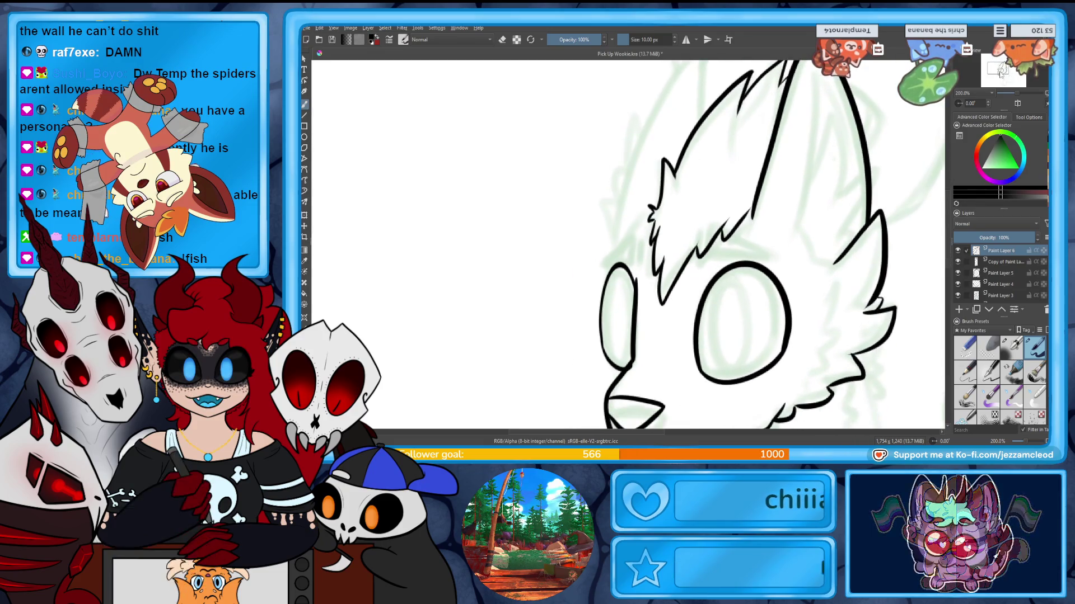
left_click_drag(630, 252, 631, 317)
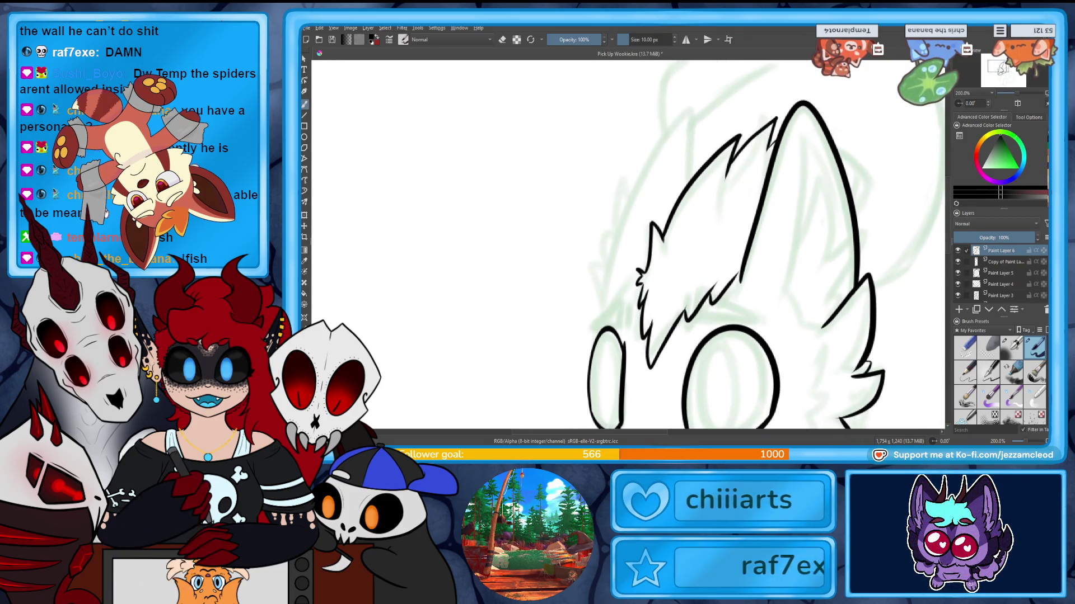
left_click_drag(999, 66, 1001, 67)
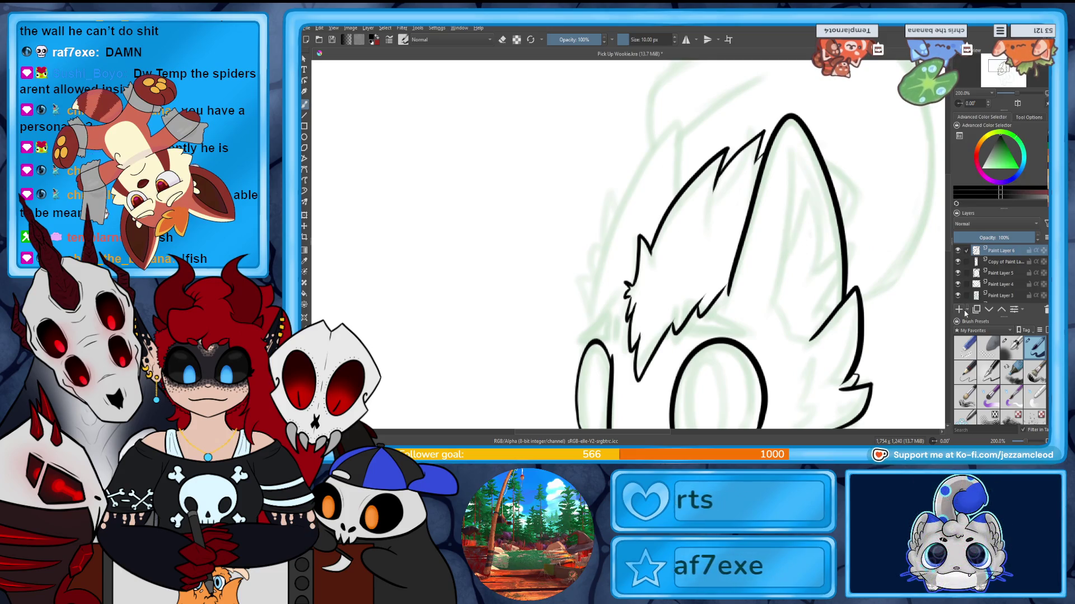
left_click_drag(795, 159, 778, 316)
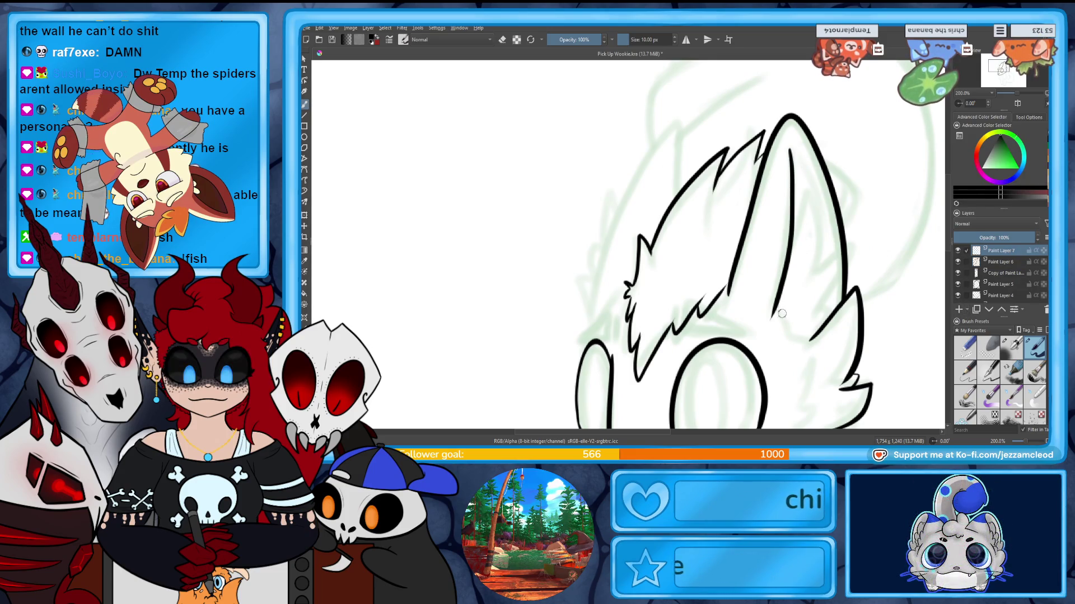
Redraw a shorter inner ear line reaching the outline and add a curved inner-ear stroke.
key("ctrl+z")
left_click_drag(793, 154, 788, 250)
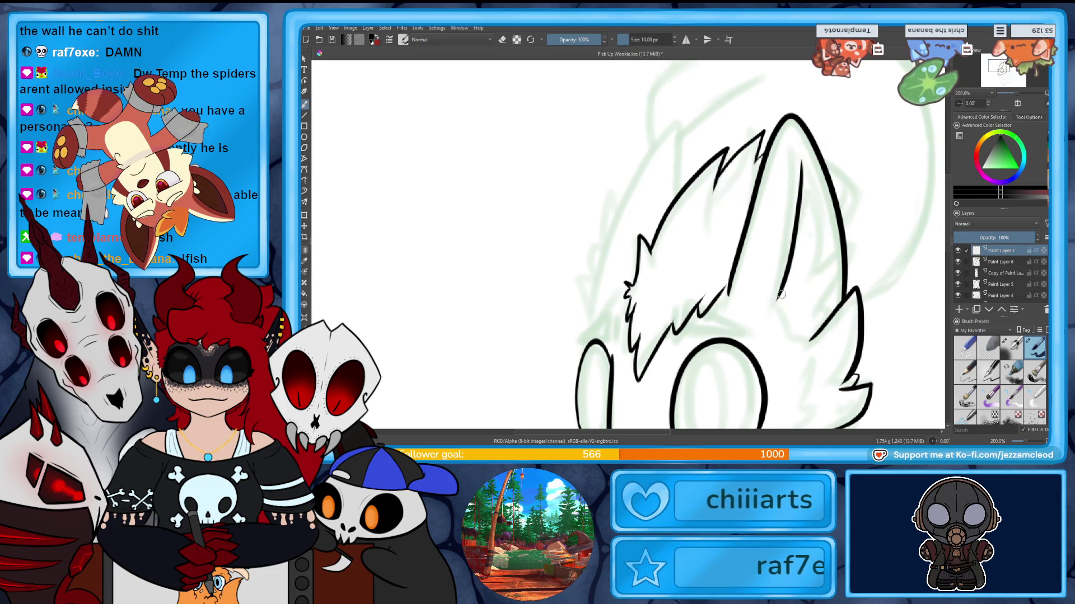
left_click_drag(790, 328, 813, 337)
mouse_move(798, 201)
left_mouse_down()
mouse_move(822, 259)
mouse_move(840, 270)
left_mouse_up()
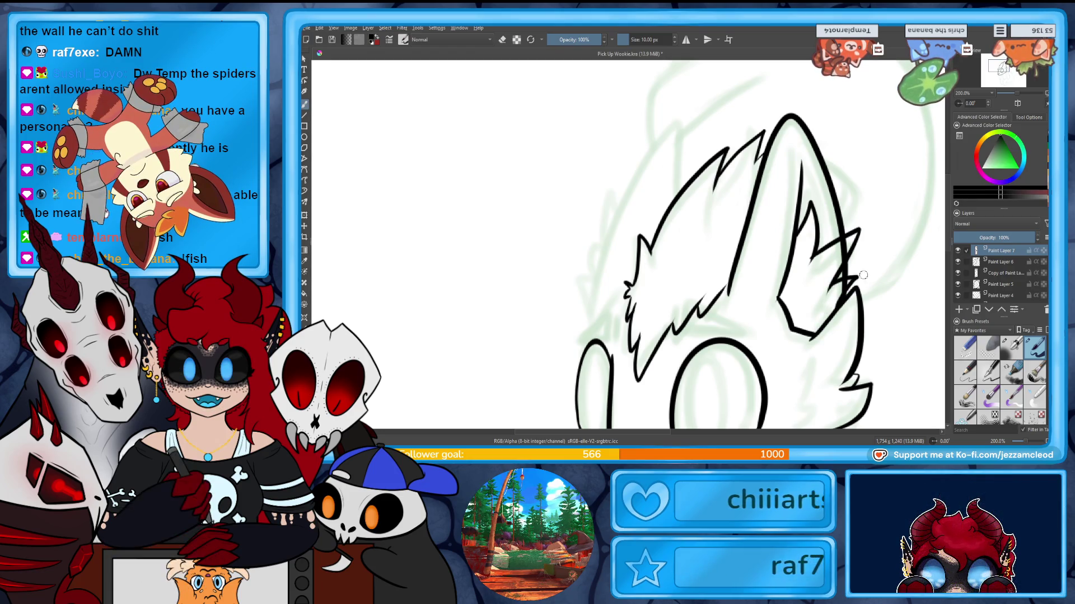
left_click(1000, 262)
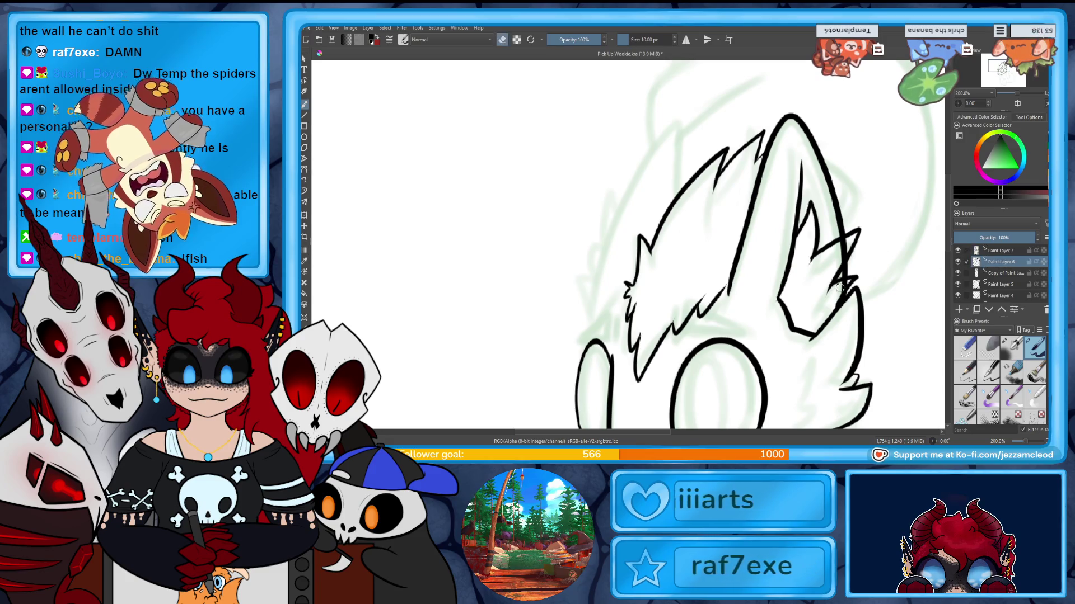
key("e")
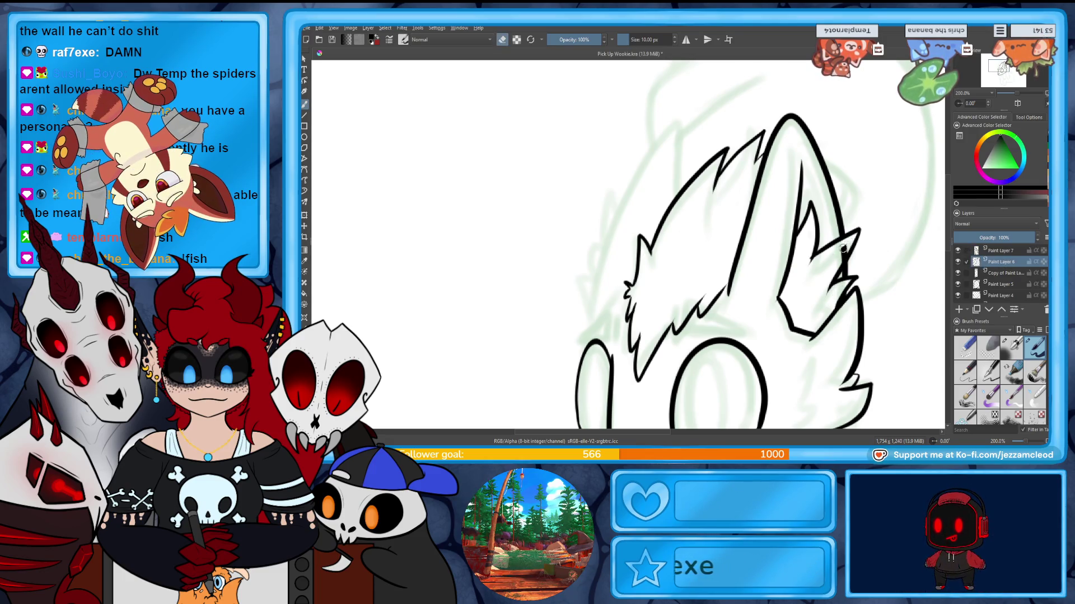
key("Page_Up")
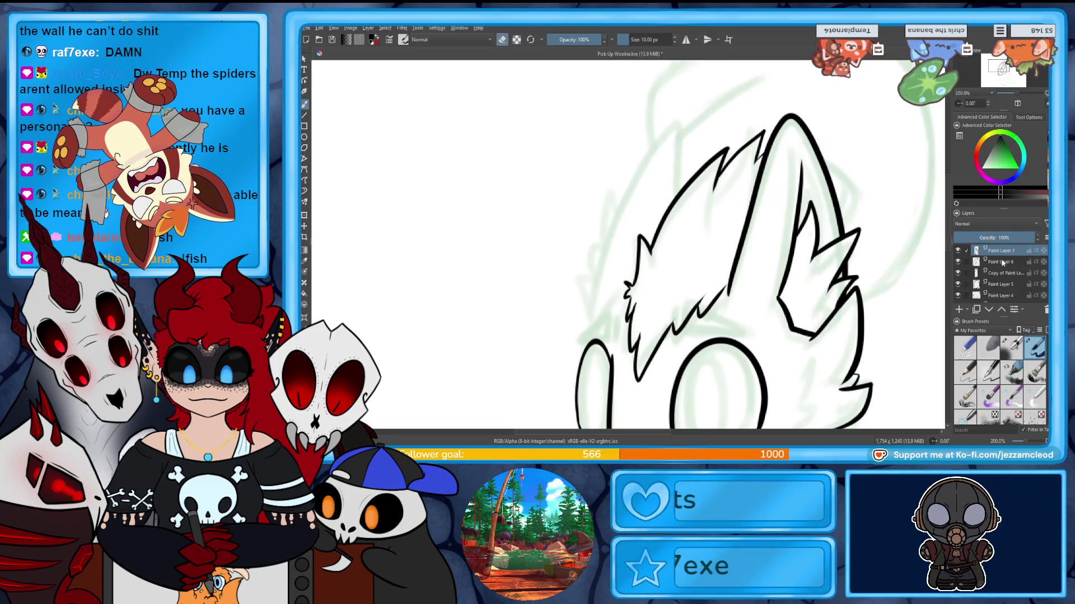
Try a pointed ear spike and new outer ear outline, undoing the rejected strokes.
mouse_move(682, 185)
left_mouse_down()
mouse_move(678, 118)
mouse_move(598, 332)
left_mouse_up()
key("ctrl+z")
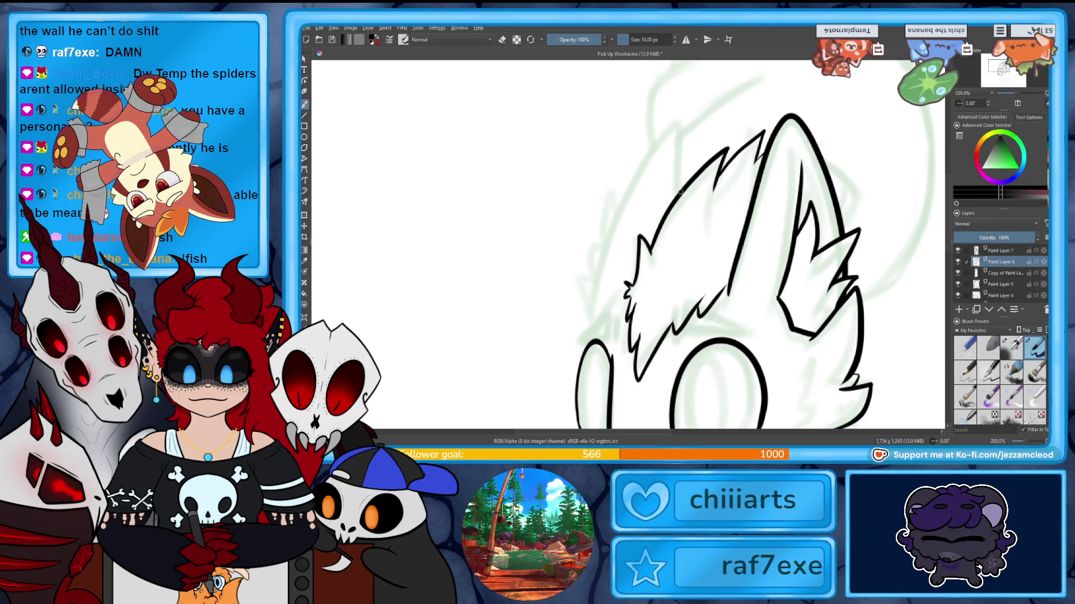
key("ctrl+z")
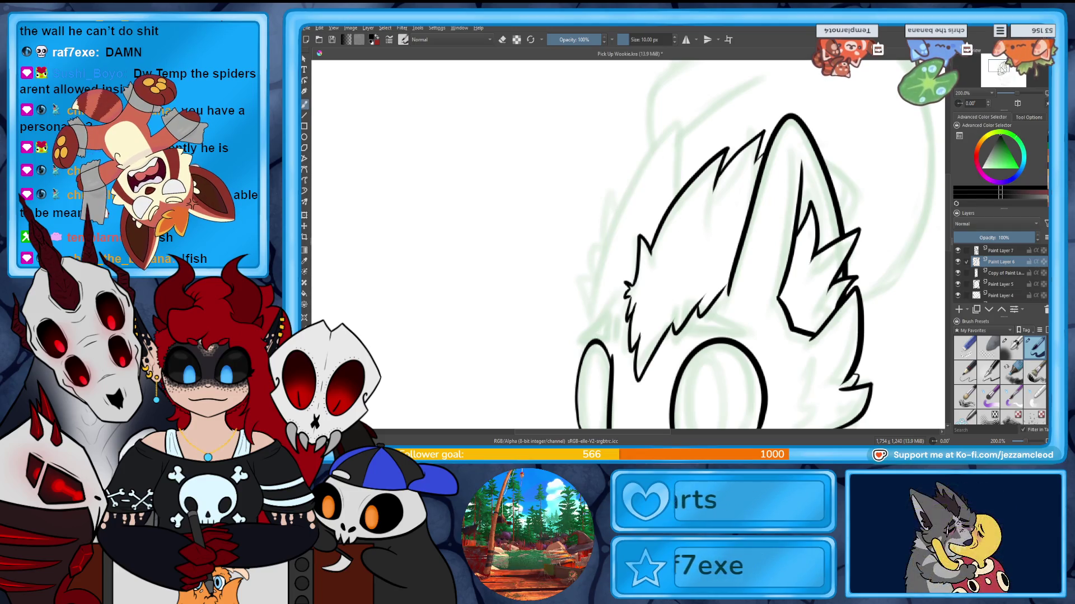
left_click_drag(895, 111, 933, 73)
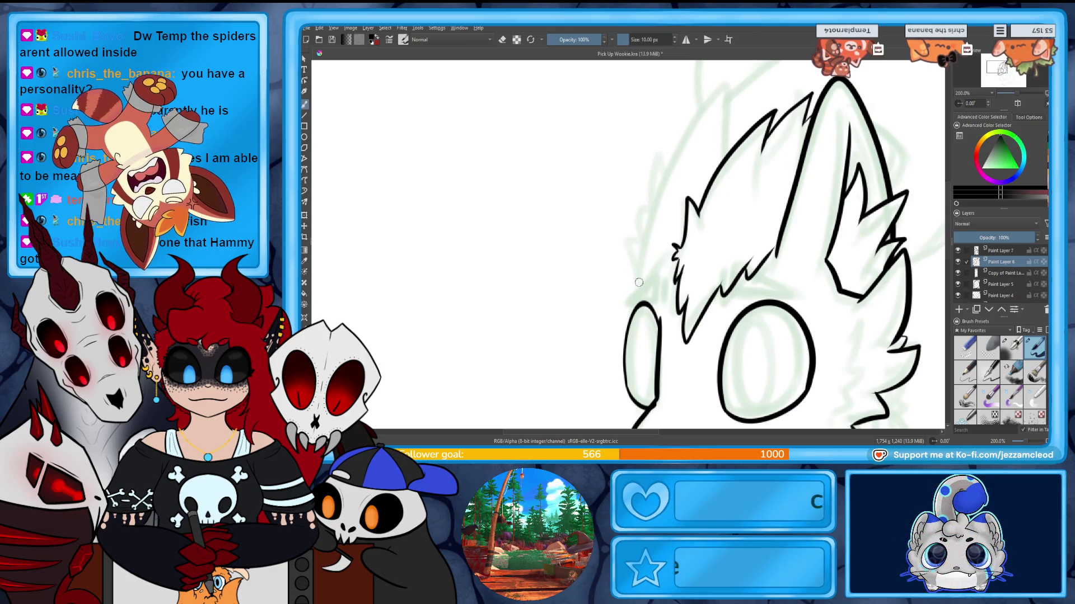
left_click_drag(640, 281, 739, 142)
key("e")
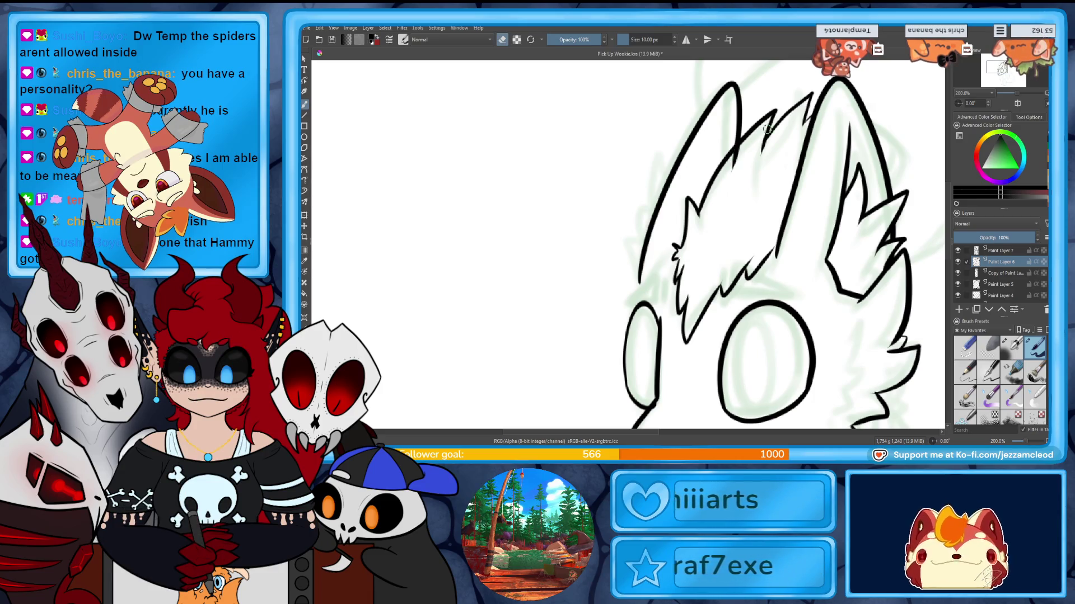
key("ctrl+z")
Make Paint Layer 7 active and toggle the fur lineart layer's visibility to compare.
left_click(1002, 251)
left_click(959, 272)
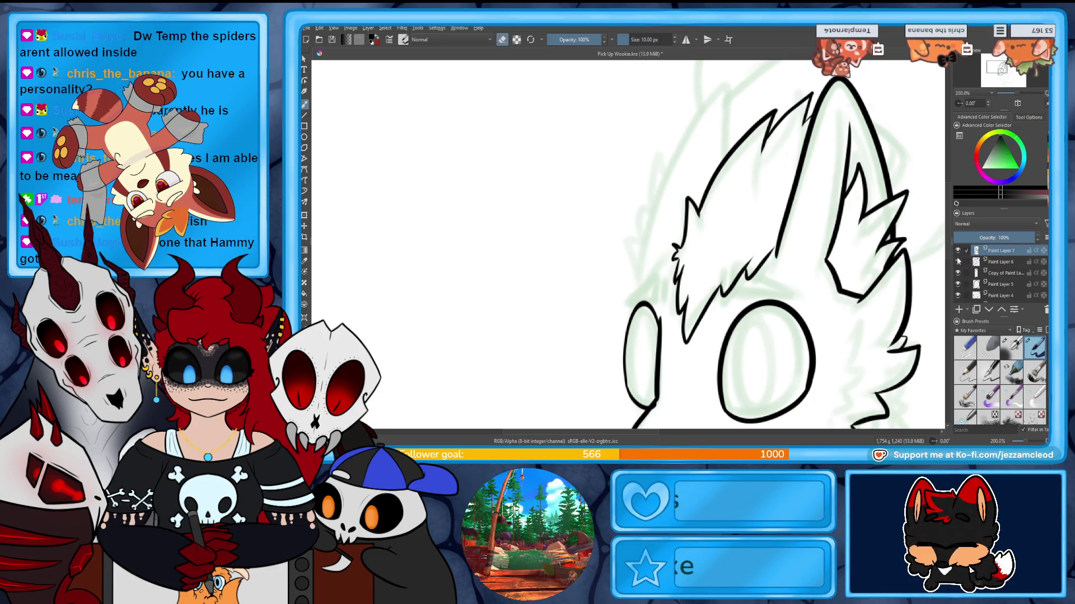
left_click(958, 272)
left_click(958, 272)
left_click(957, 270)
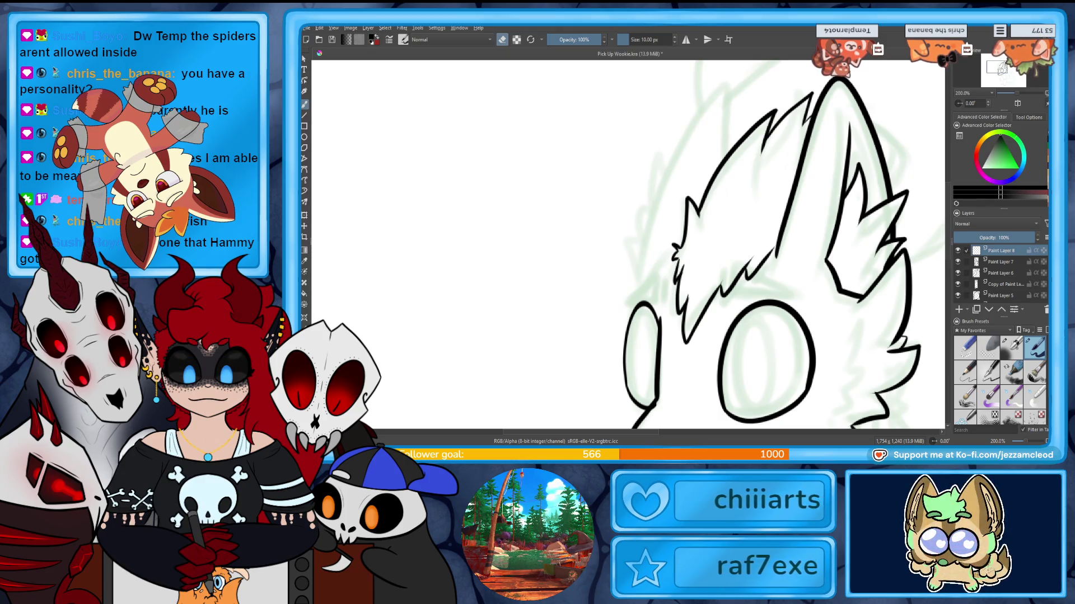
Ink the cheek line beside the eye and a fur tuft on the left cheek.
left_click_drag(635, 288, 647, 192)
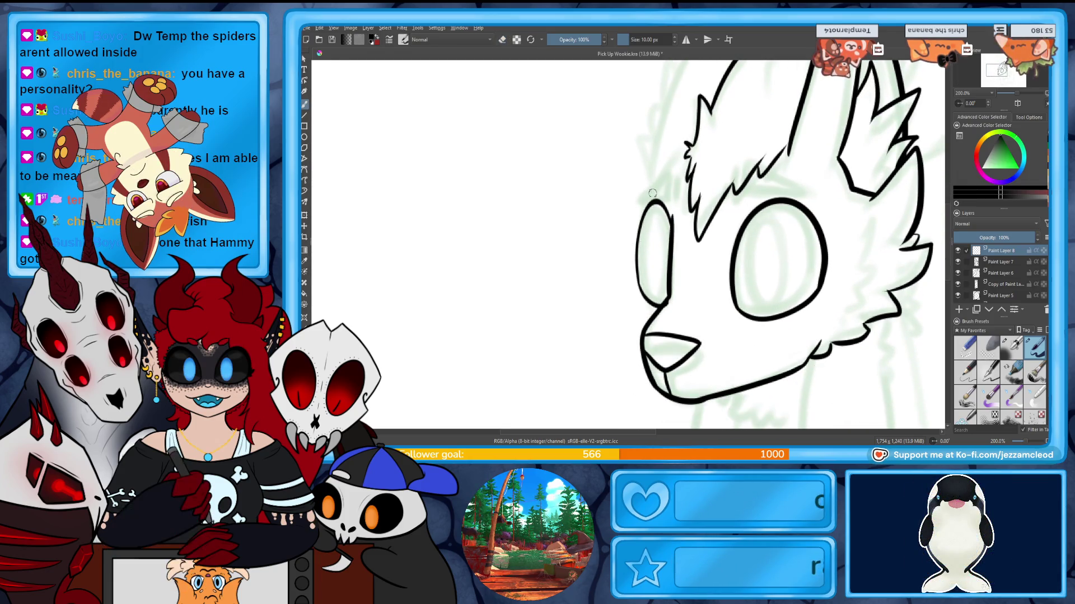
left_click_drag(644, 177, 634, 242)
key("ctrl+z")
left_click_drag(641, 177, 631, 249)
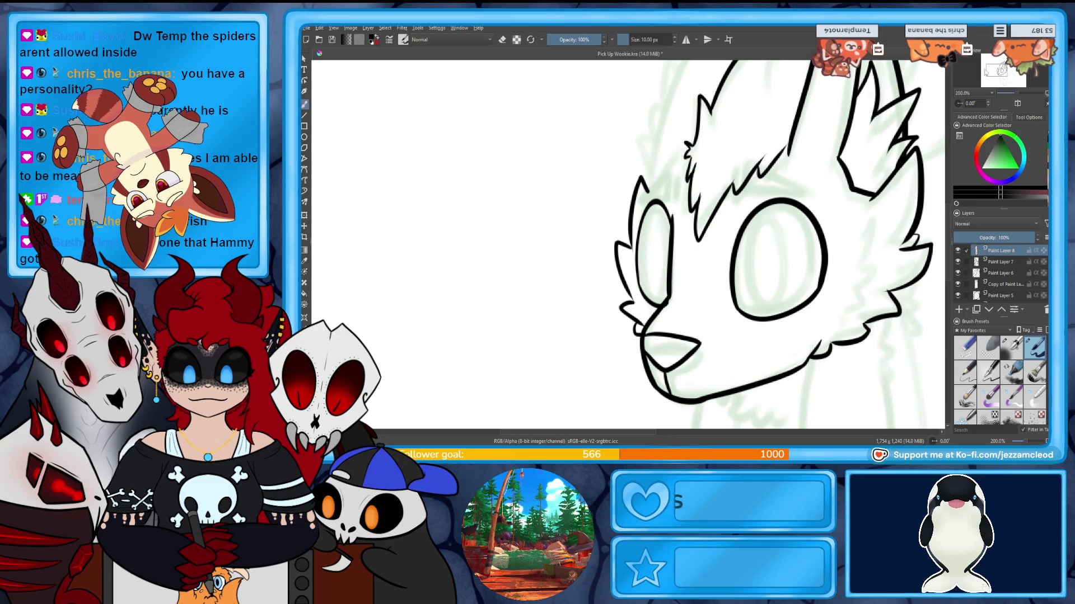
left_click_drag(640, 283, 640, 299)
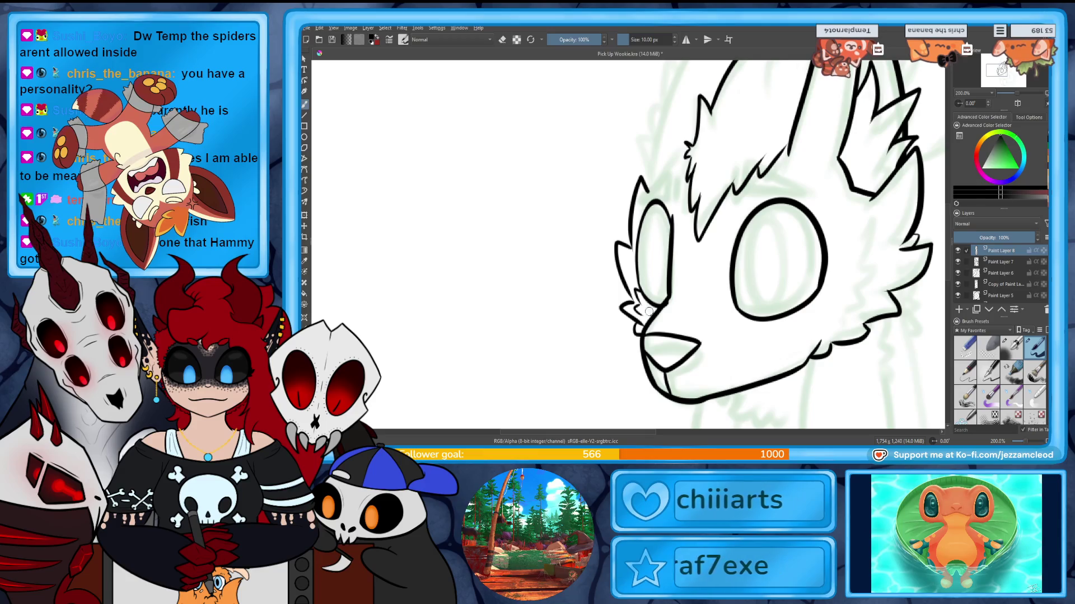
left_click_drag(666, 303, 677, 328)
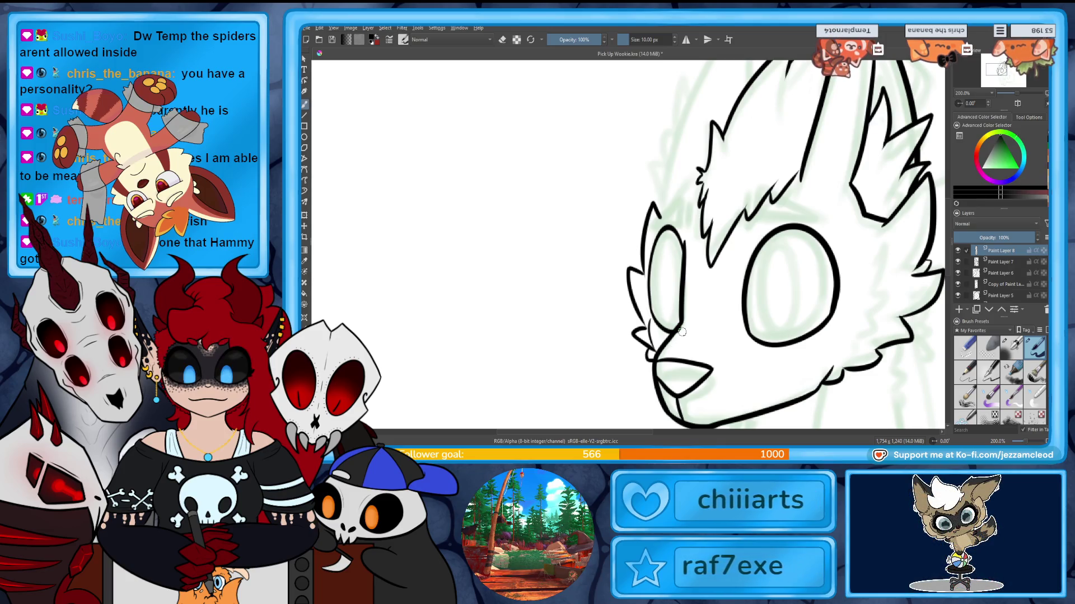
Ink the left ear outline with a fur tuft beside it and jagged fur along its edge.
left_click_drag(656, 199, 682, 281)
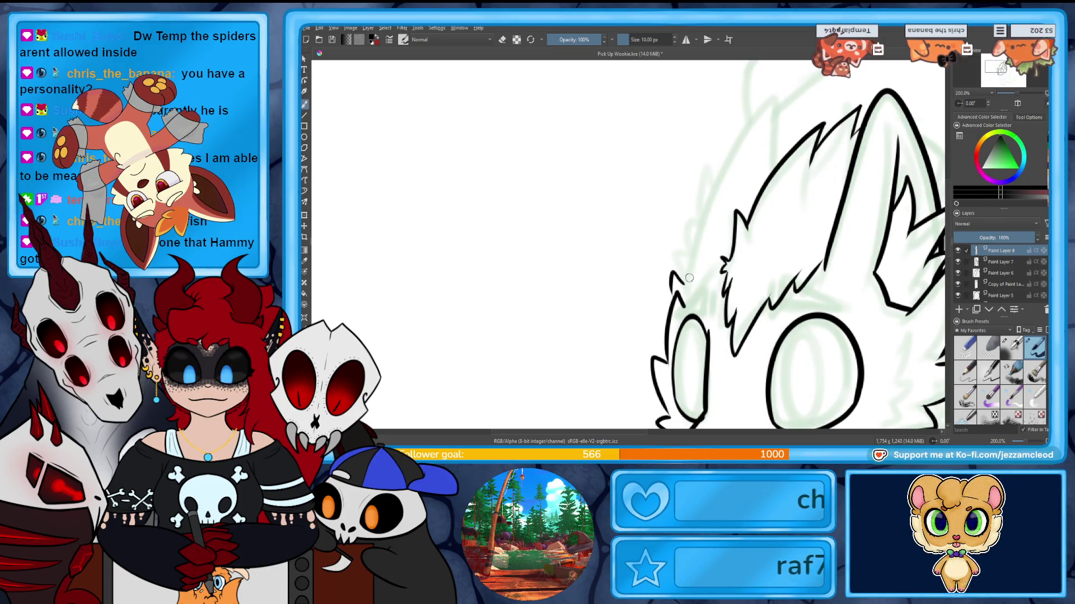
left_click_drag(683, 282, 781, 164)
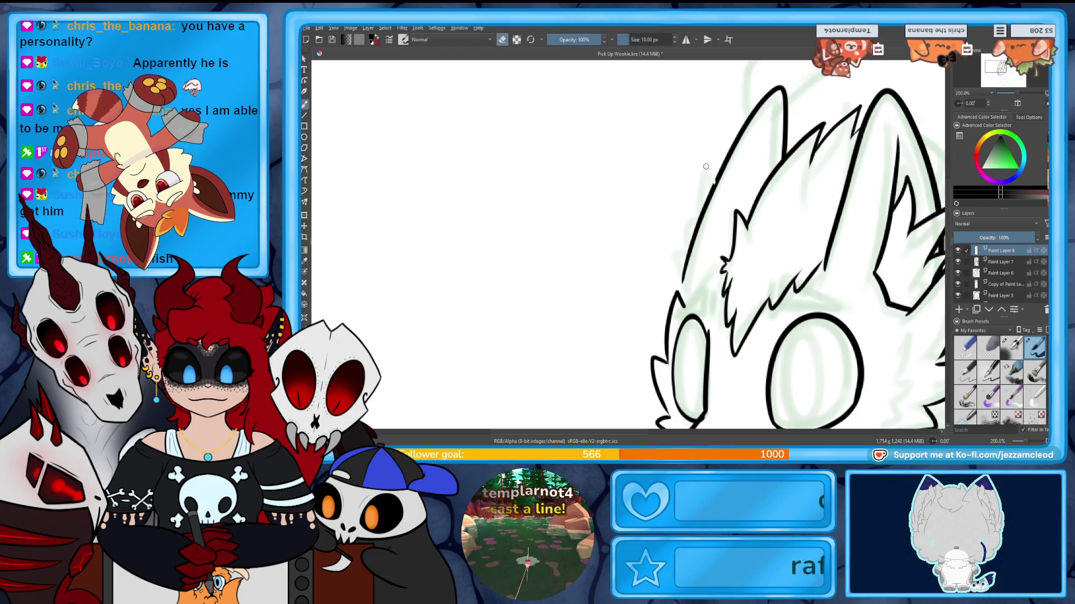
left_click_drag(713, 164, 714, 195)
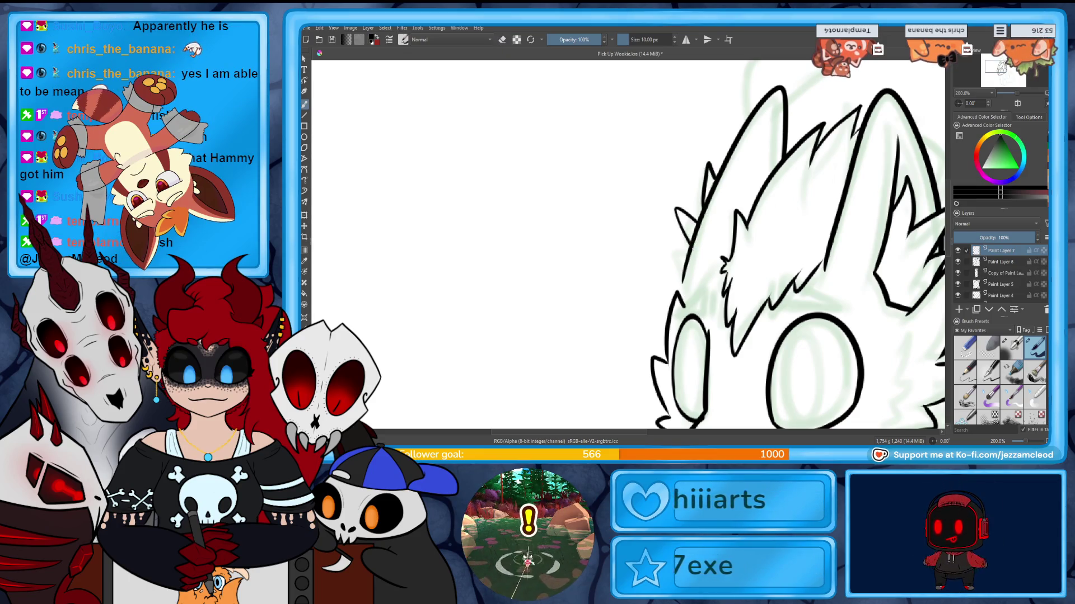
left_click_drag(695, 215, 680, 284)
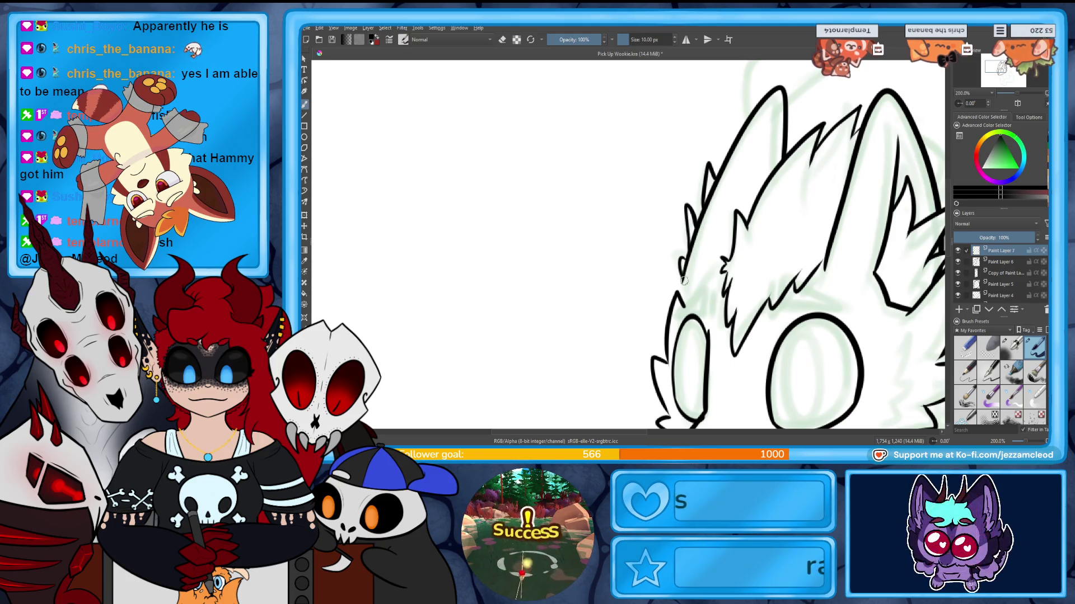
mouse_move(815, 369)
left_mouse_down()
mouse_move(612, 359)
mouse_move(753, 298)
left_mouse_up()
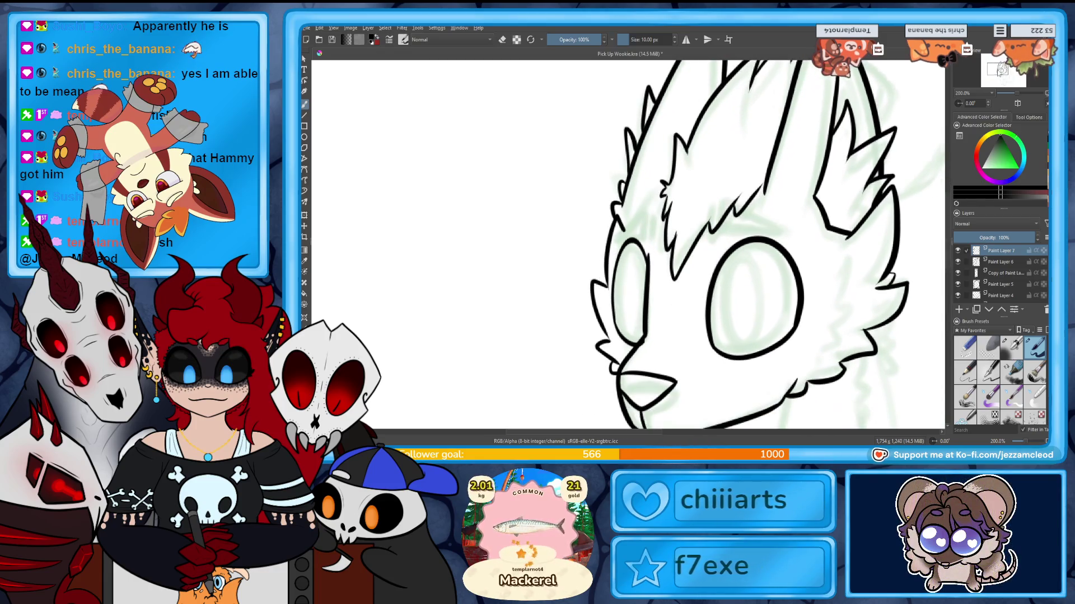
mouse_move(755, 252)
left_mouse_down()
mouse_move(684, 315)
mouse_move(708, 315)
left_mouse_up()
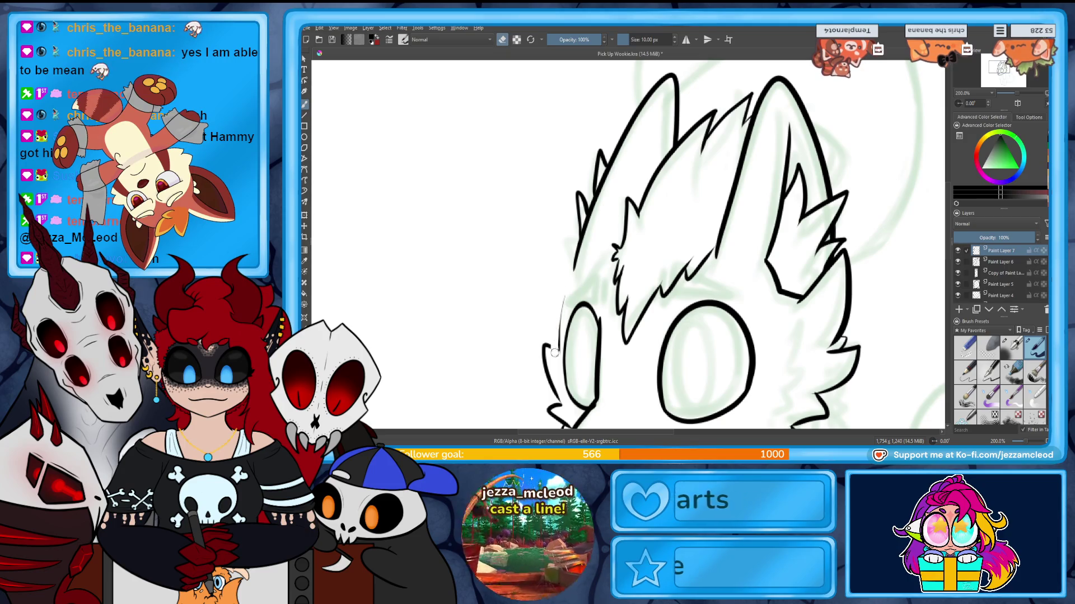
Ink fur down the head's left edge, then view the whole page.
mouse_move(584, 252)
left_mouse_down()
mouse_move(554, 284)
mouse_move(552, 353)
left_mouse_up()
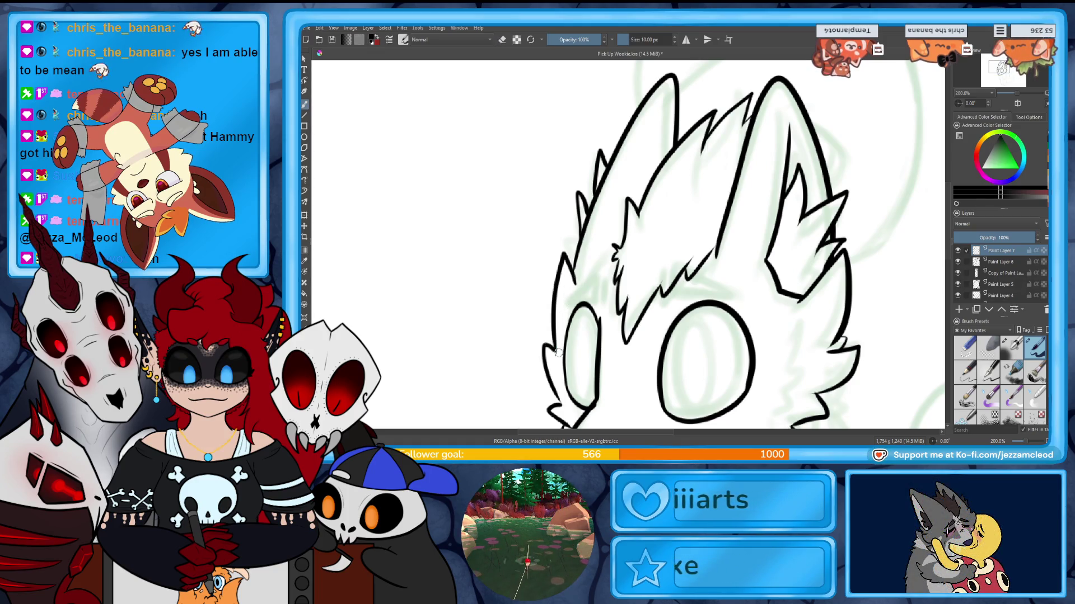
left_click_drag(554, 347, 528, 246)
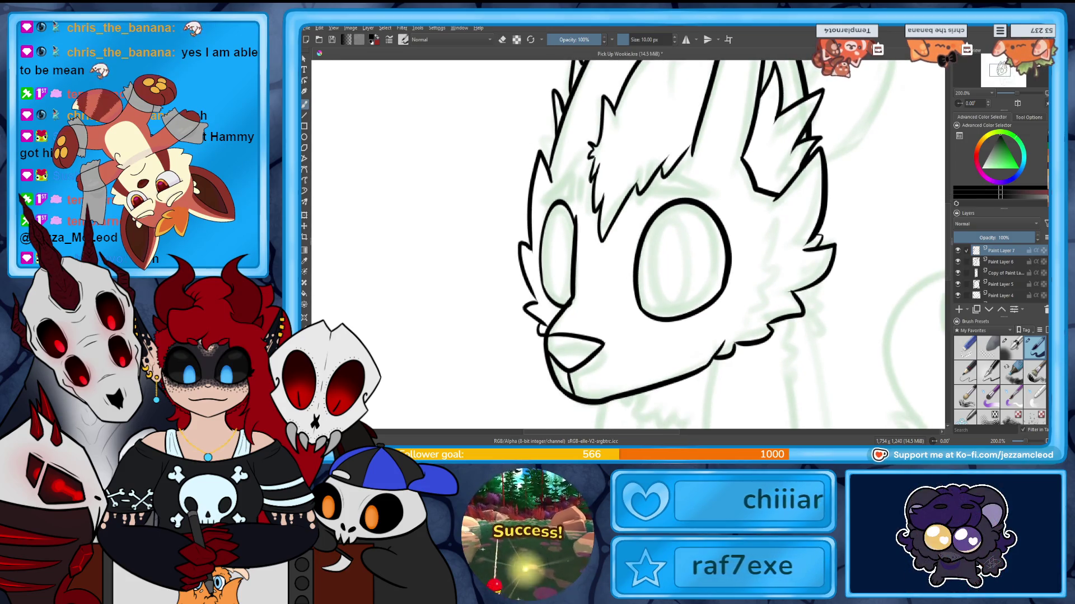
left_click_drag(1017, 98, 1014, 99)
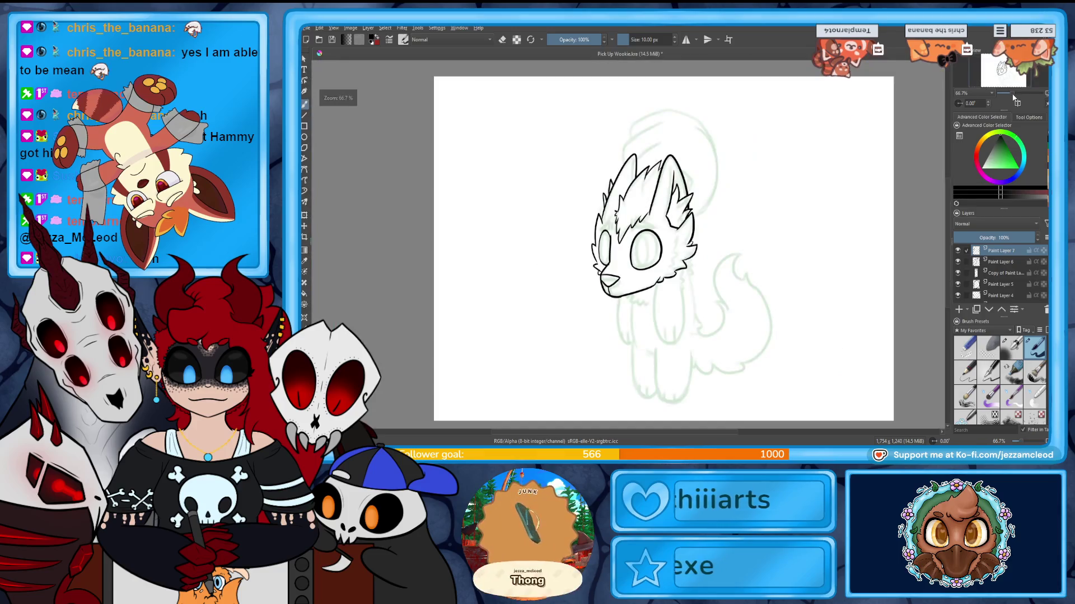
scroll(999, 273, "down", 2)
left_click(958, 286)
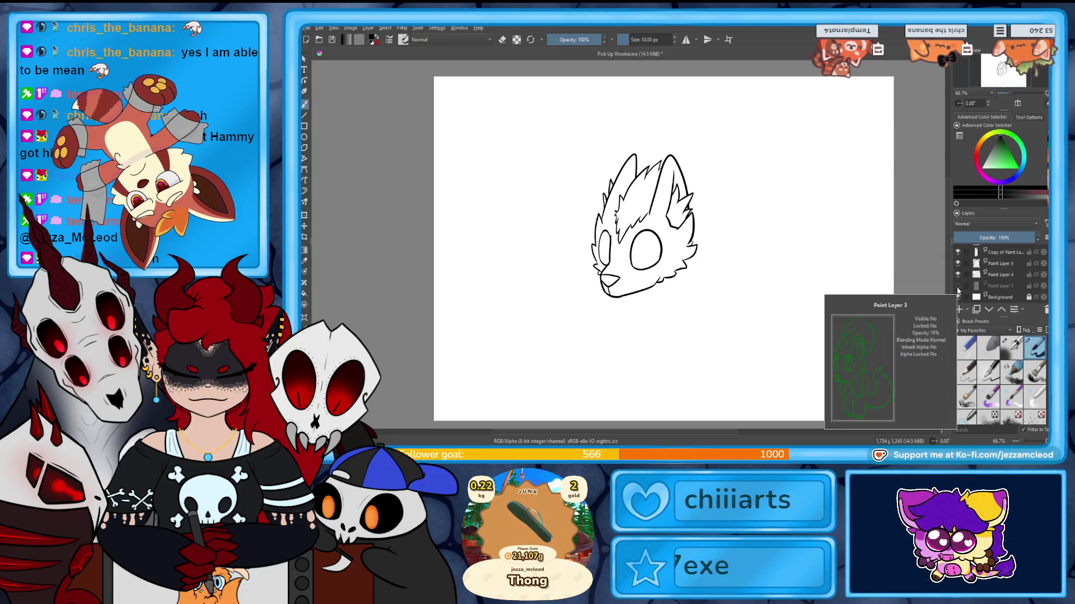
left_click(958, 286)
left_click_drag(1016, 97, 1030, 96)
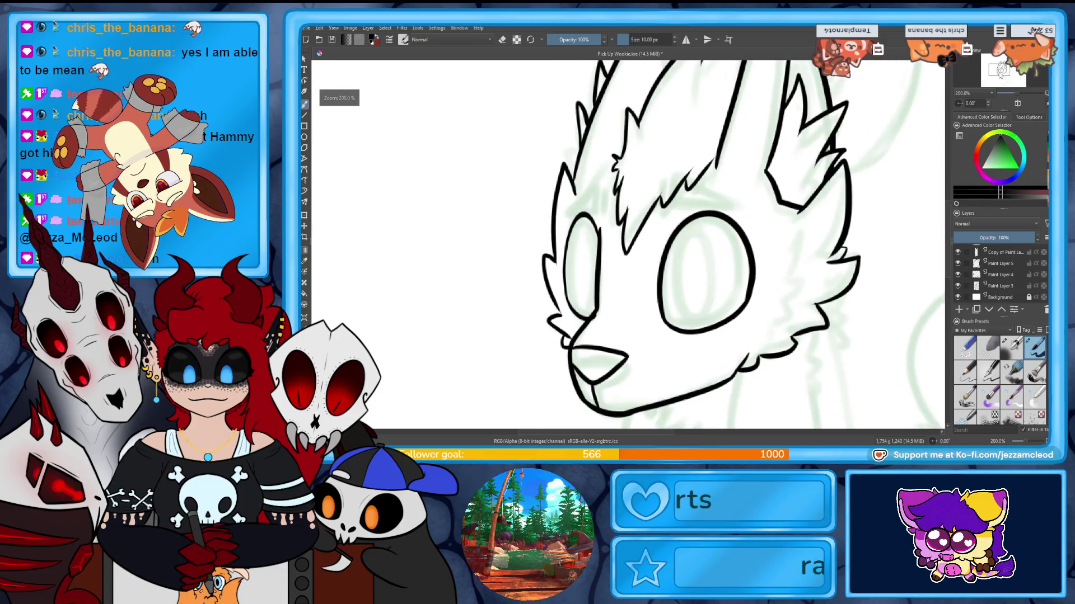
left_click(958, 275)
left_click(959, 274)
left_click(958, 275)
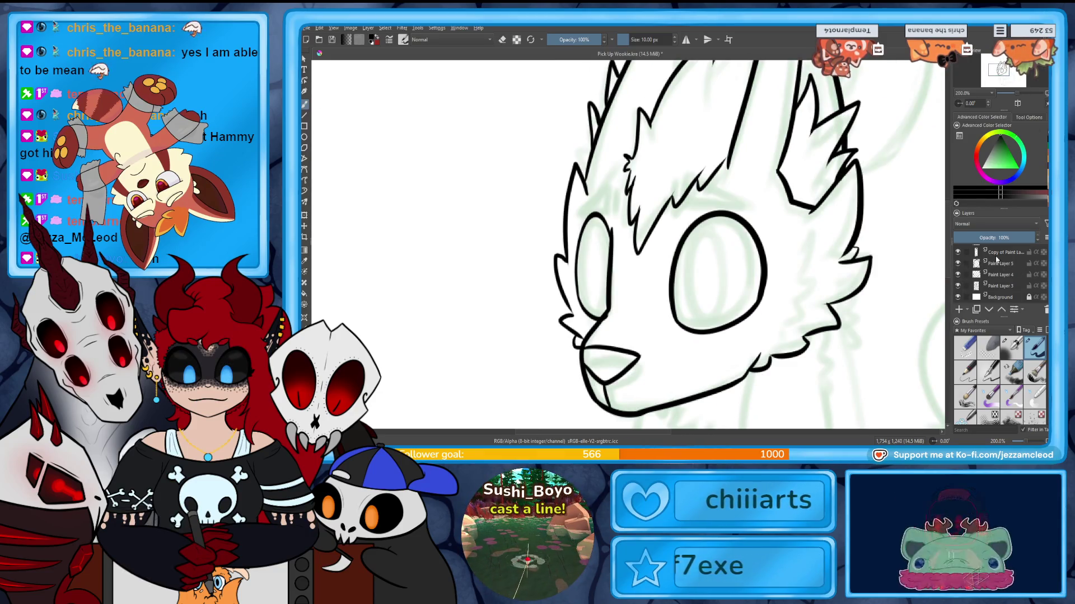
key("e")
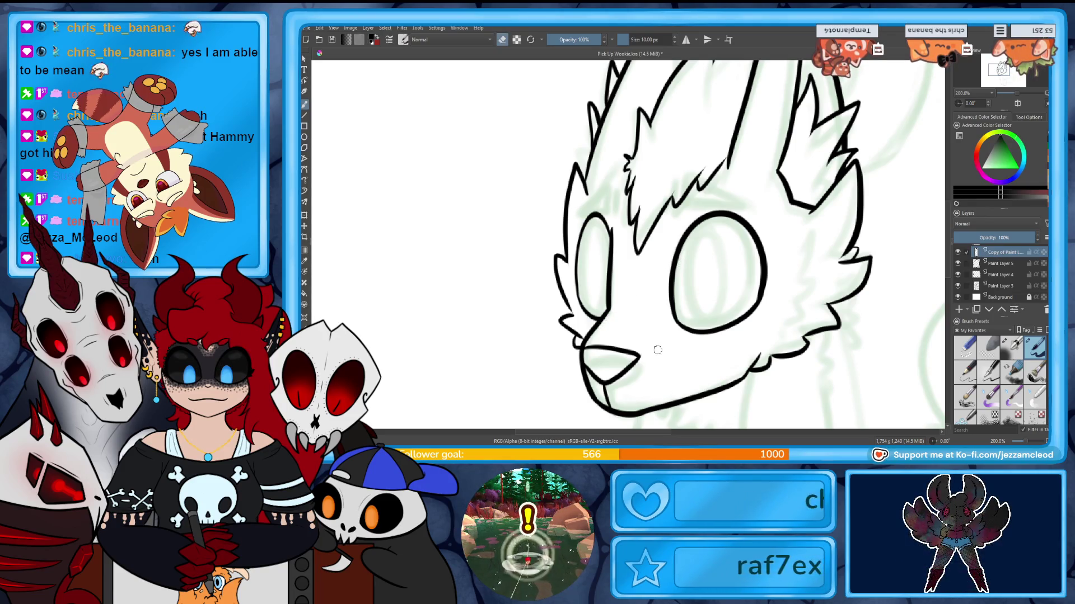
left_click(958, 252)
left_click(959, 275)
left_click(958, 274)
left_click(977, 274)
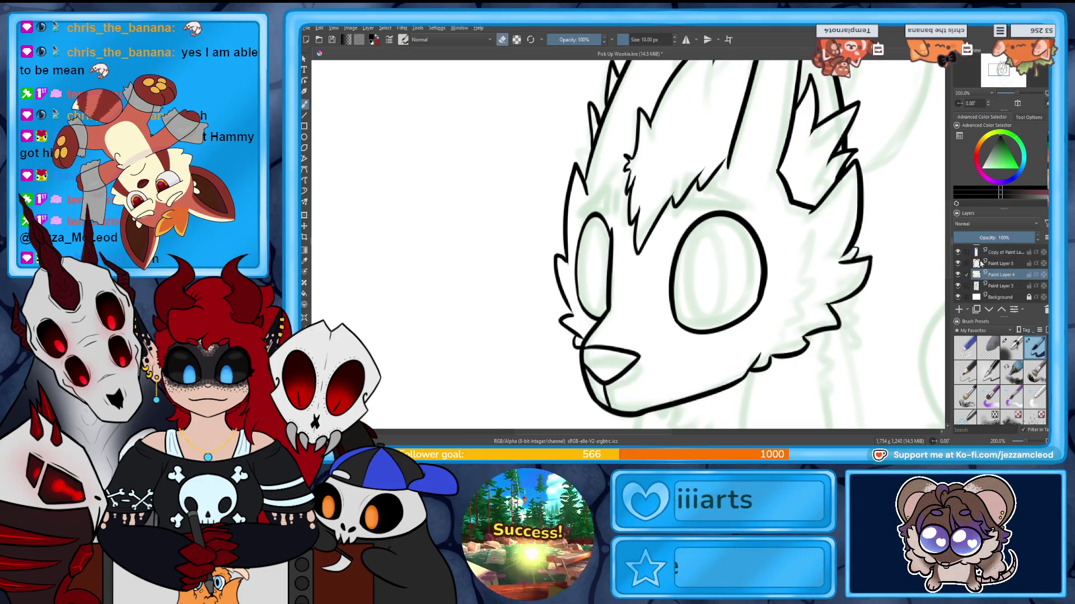
key("e")
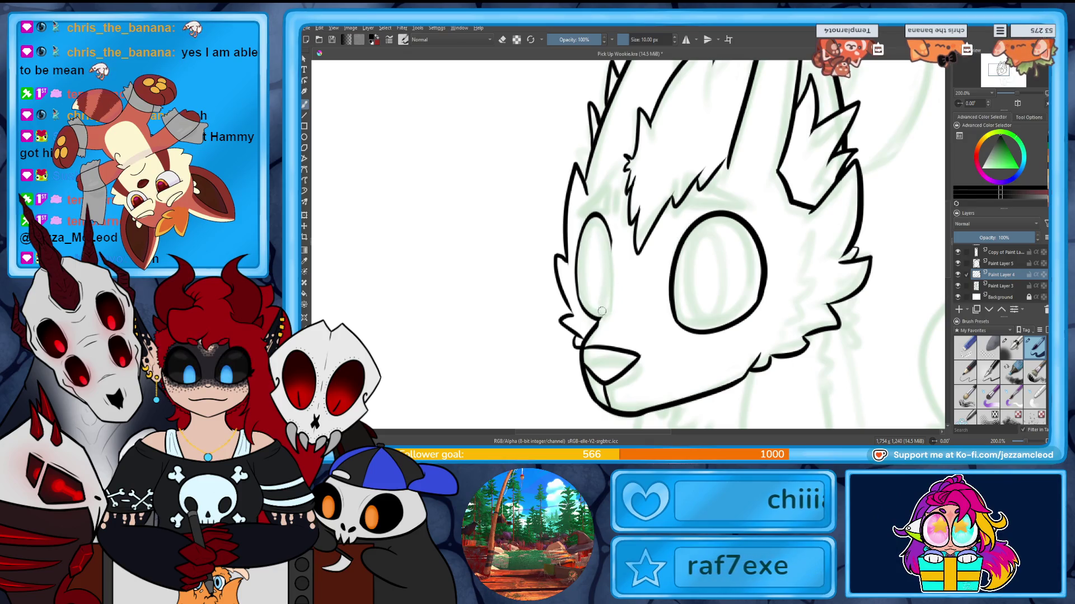
left_click(1003, 253)
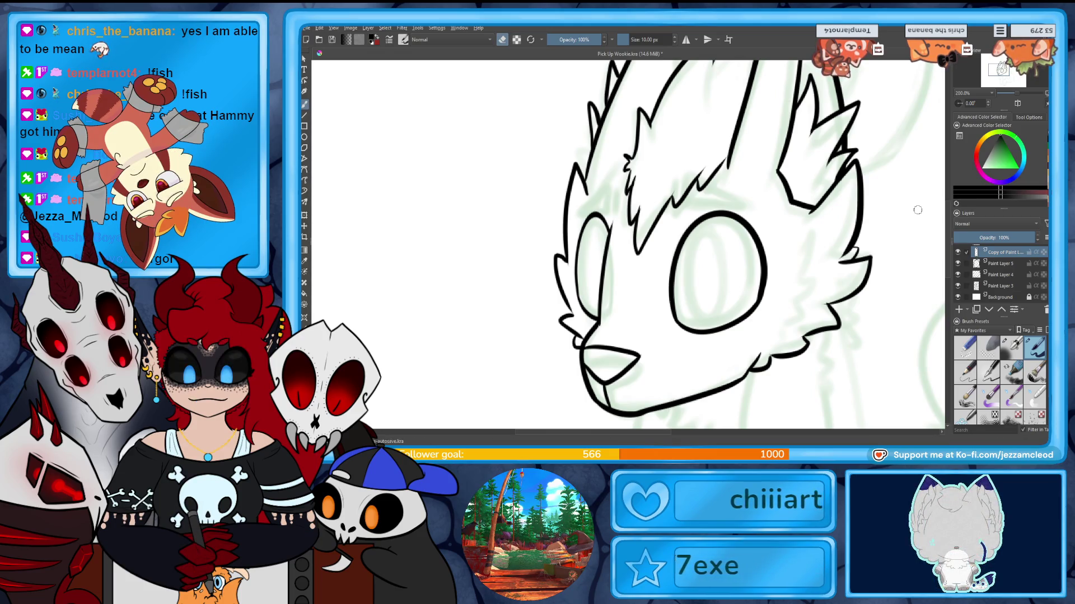
Ink the first front leg's curved outline with a toe line at its base, after undone tries.
key("minus")
key("minus")
key("minus")
key("plus")
key("plus")
key("plus")
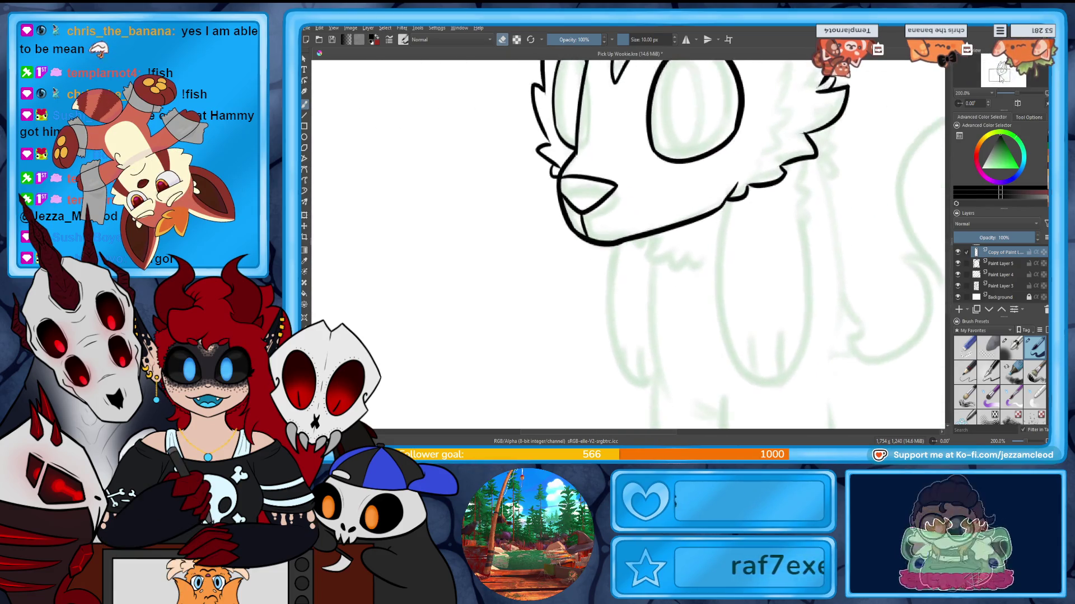
left_click_drag(775, 136, 793, 189)
left_click_drag(698, 178, 697, 357)
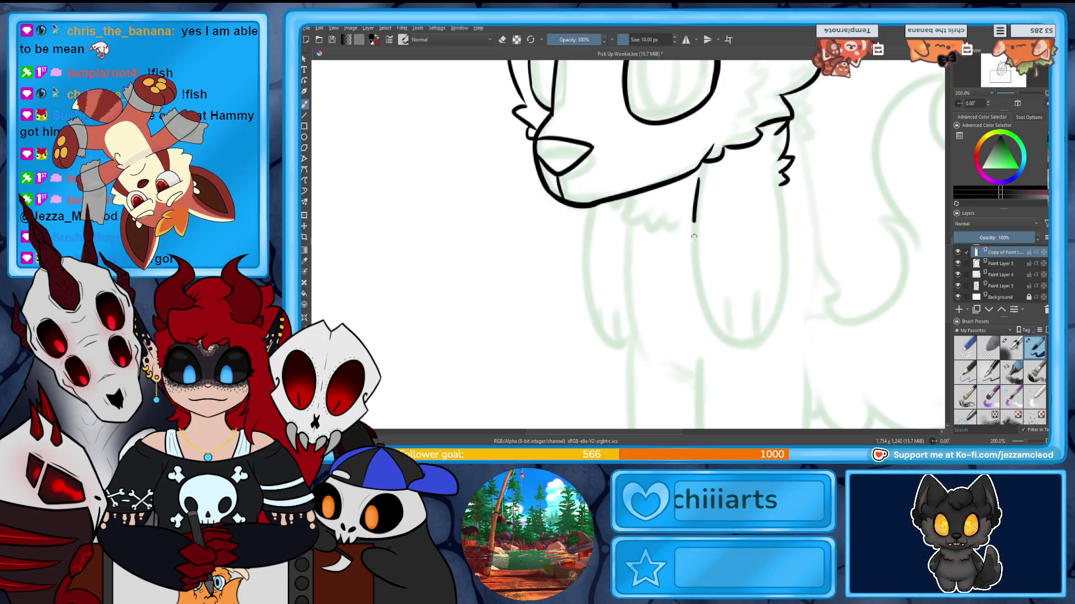
key("ctrl+z")
mouse_move(703, 193)
left_mouse_down()
mouse_move(703, 346)
mouse_move(779, 191)
left_mouse_up()
key("ctrl+z")
left_click_drag(702, 288, 781, 201)
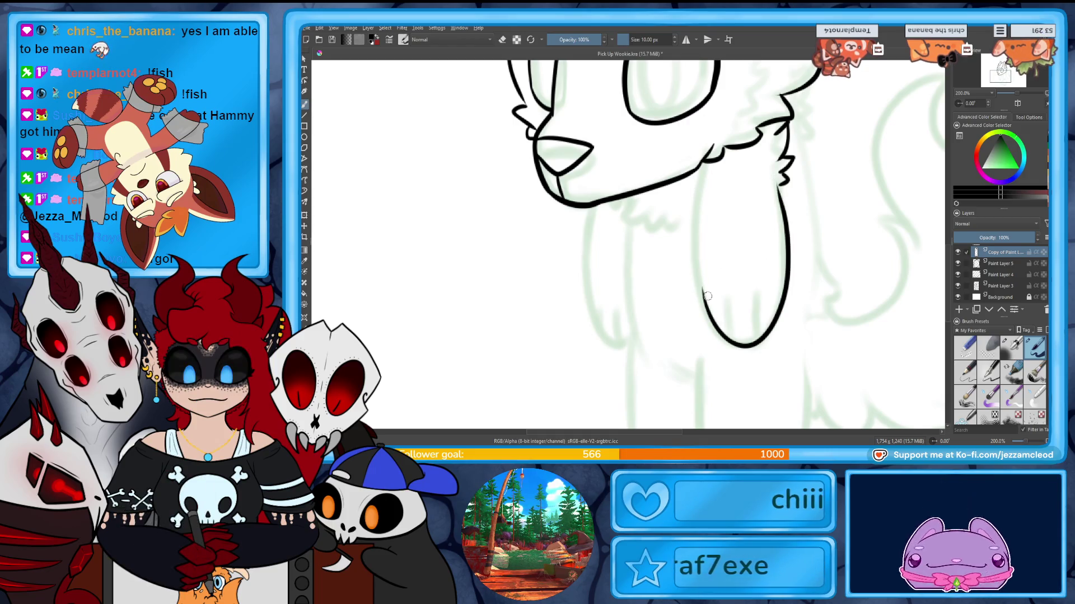
mouse_move(702, 290)
left_mouse_down()
mouse_move(693, 191)
mouse_move(690, 219)
left_mouse_up()
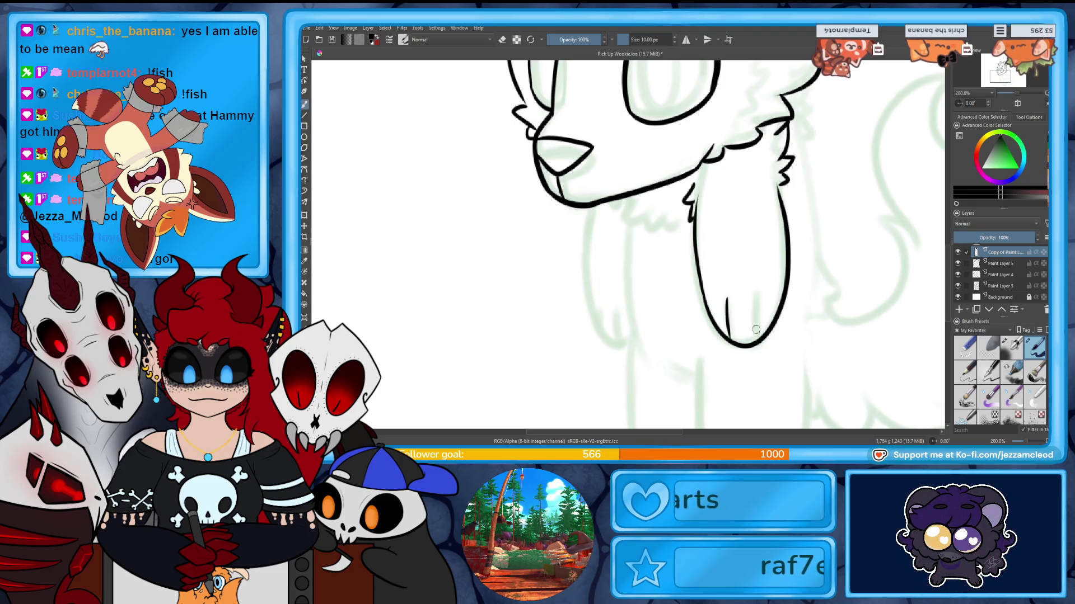
key("ctrl+z")
mouse_move(759, 301)
left_mouse_down()
mouse_move(757, 334)
mouse_move(726, 332)
left_mouse_up()
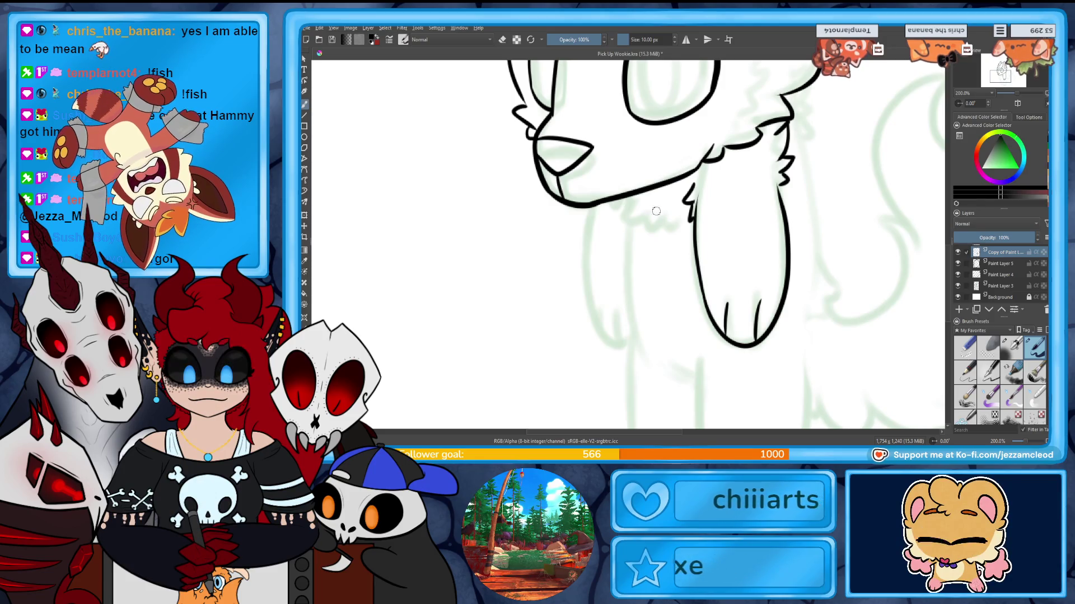
Ink chest fur below the chin, the second front leg and fur down the head's right side.
mouse_move(620, 199)
left_mouse_down()
mouse_move(642, 244)
mouse_move(684, 248)
left_mouse_up()
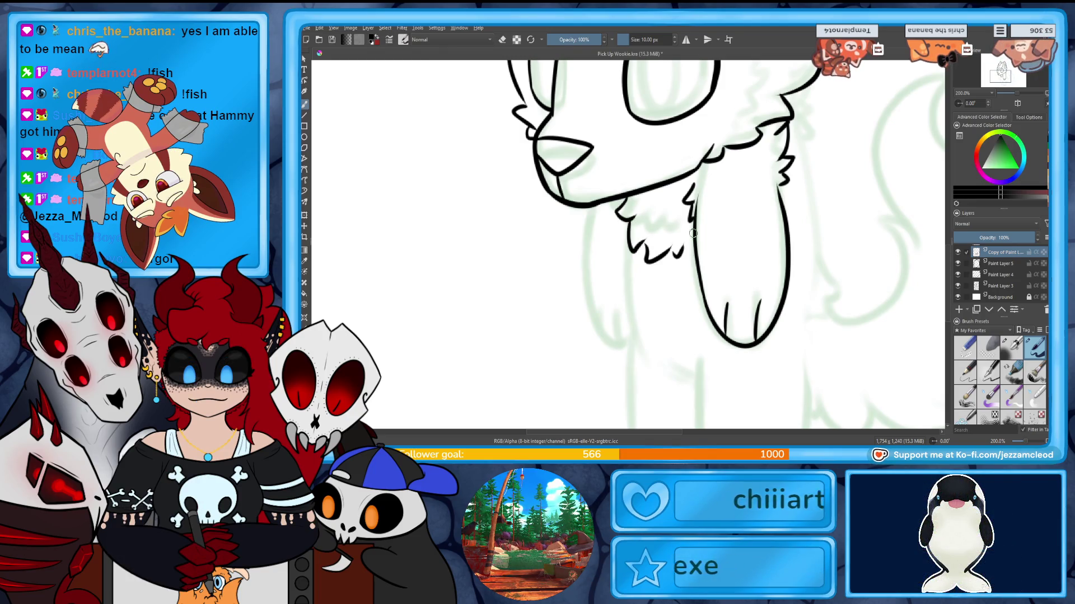
mouse_move(611, 200)
left_mouse_down()
mouse_move(591, 271)
mouse_move(621, 336)
left_mouse_up()
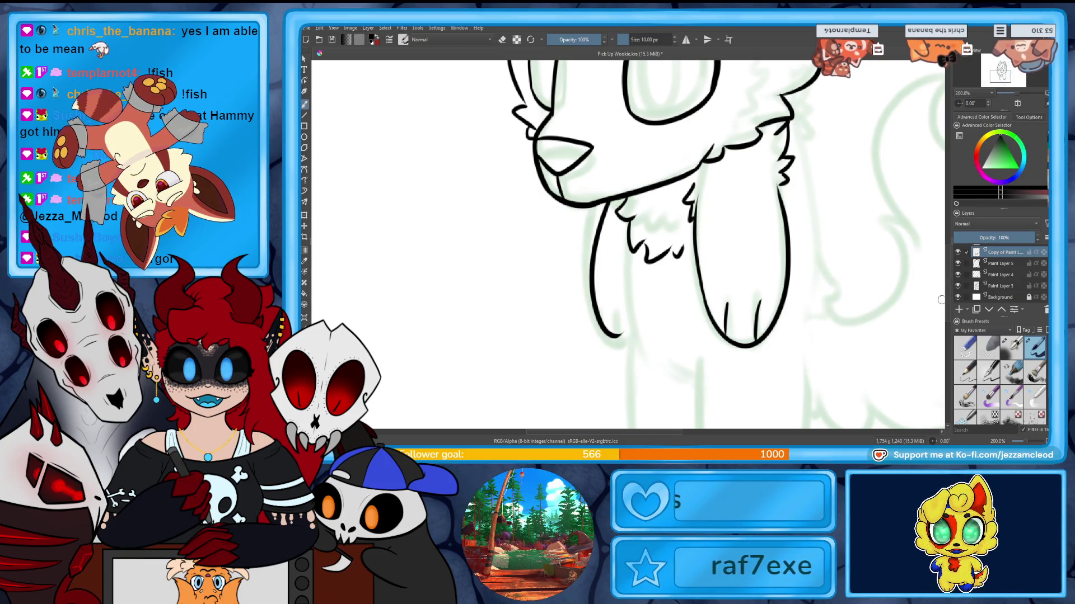
mouse_move(622, 256)
left_mouse_down()
mouse_move(713, 156)
mouse_move(704, 160)
mouse_move(723, 246)
mouse_move(645, 339)
left_mouse_up()
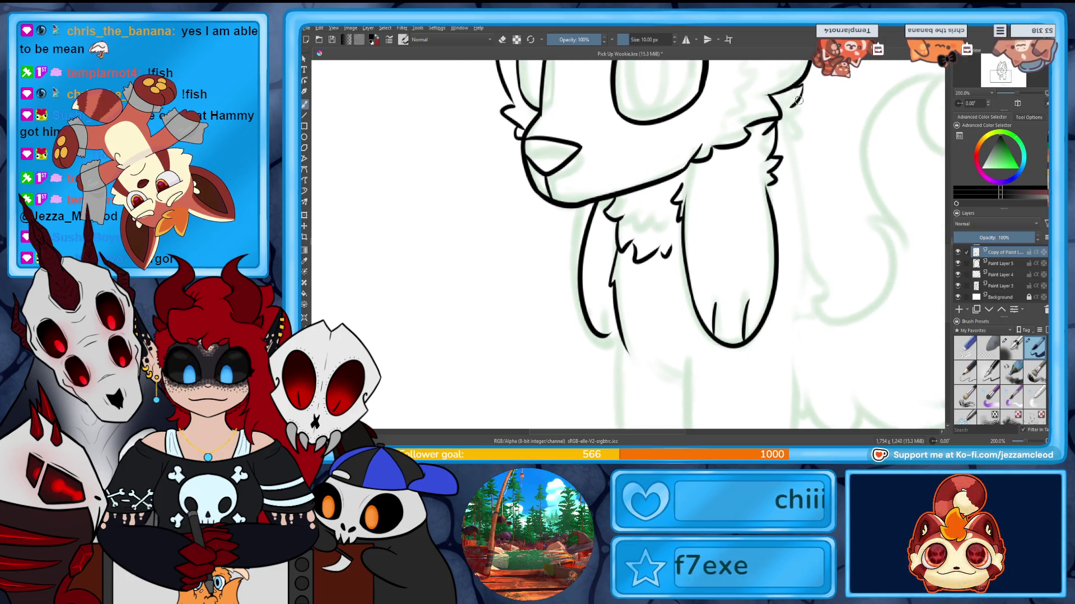
left_click_drag(798, 118, 800, 253)
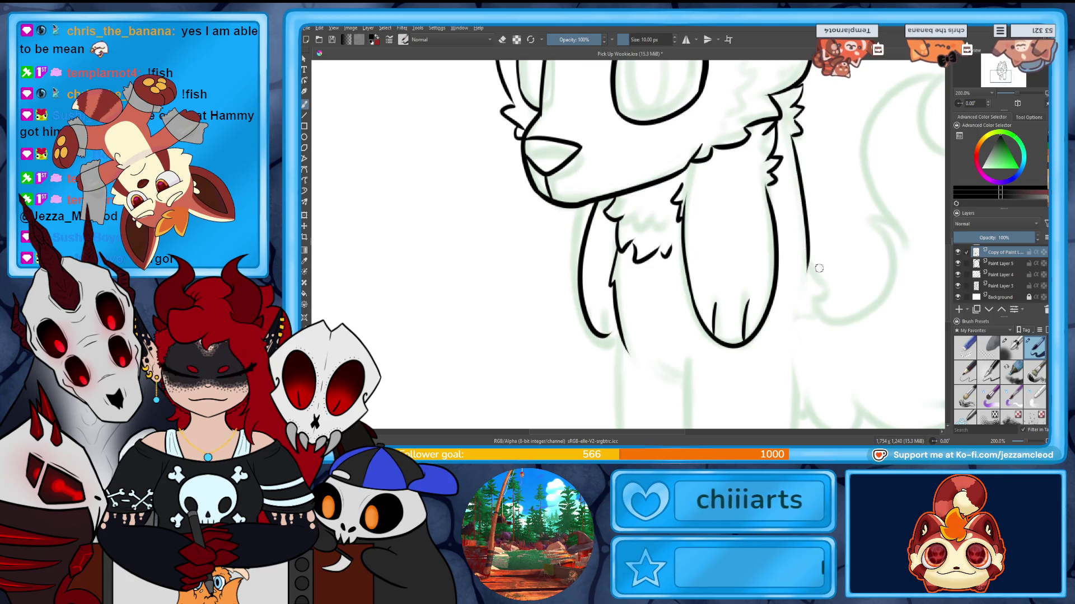
mouse_move(808, 304)
left_mouse_down()
mouse_move(827, 306)
mouse_move(722, 178)
left_mouse_up()
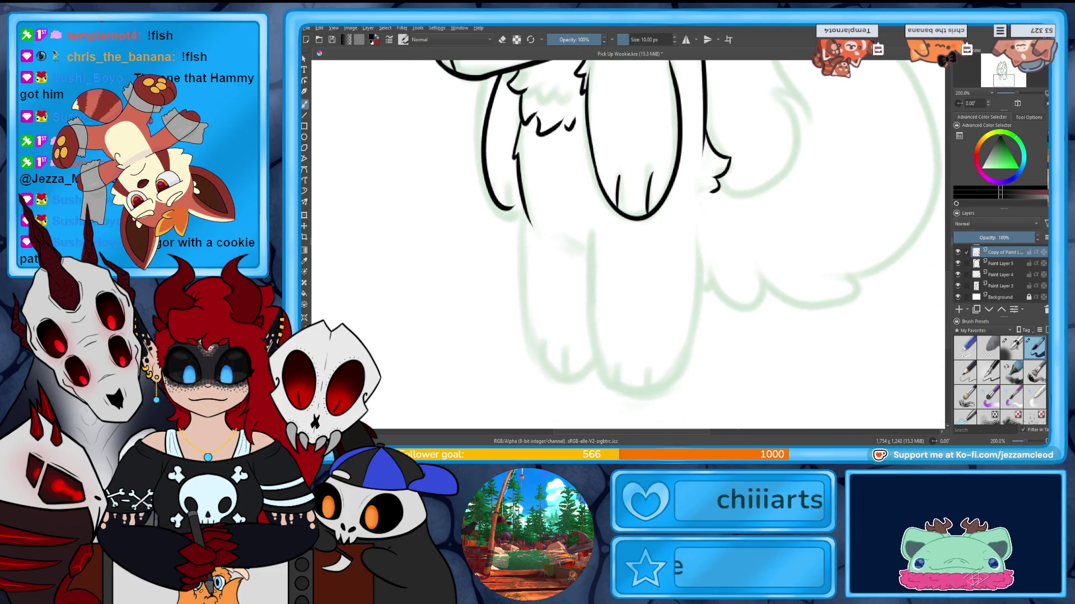
Ink the tail's lower curve, redrawing its end as a hooked line.
left_click_drag(765, 180, 777, 293)
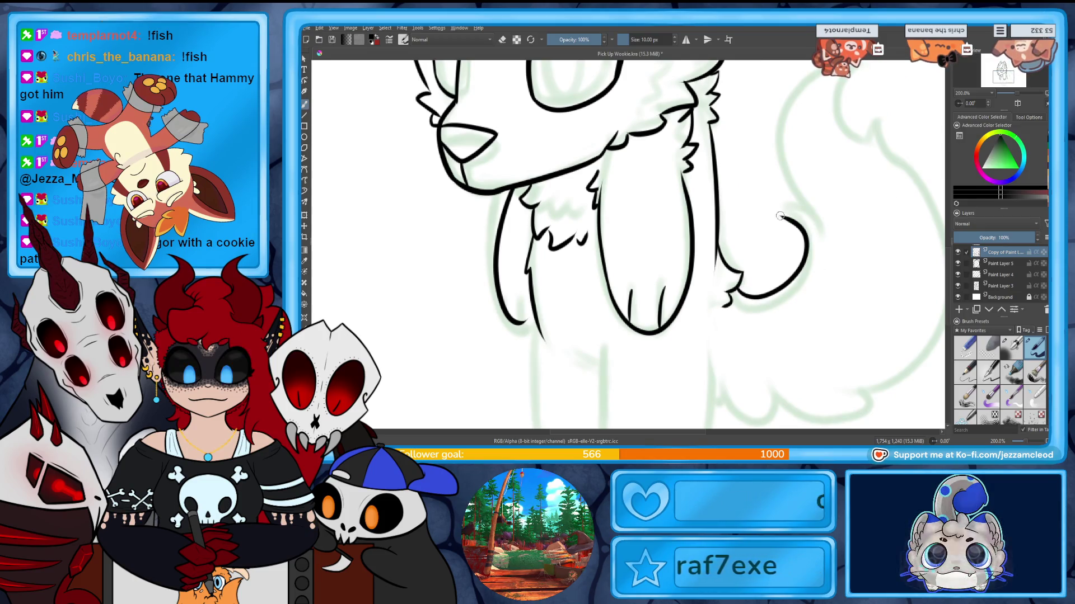
mouse_move(789, 208)
left_mouse_down()
mouse_move(747, 294)
mouse_move(828, 160)
mouse_move(808, 223)
left_mouse_up()
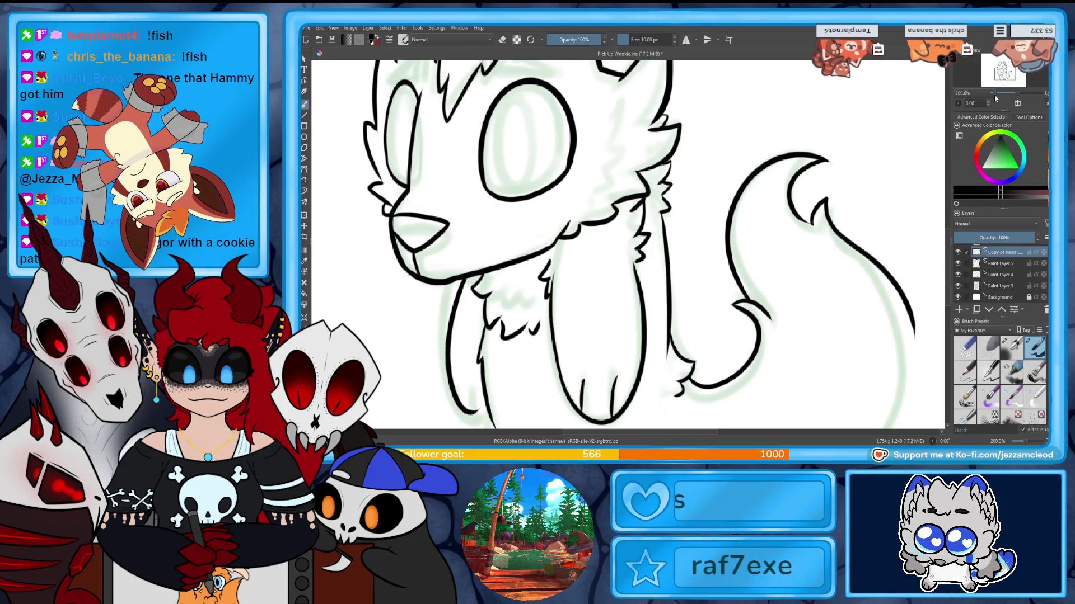
left_click_drag(911, 320, 869, 142)
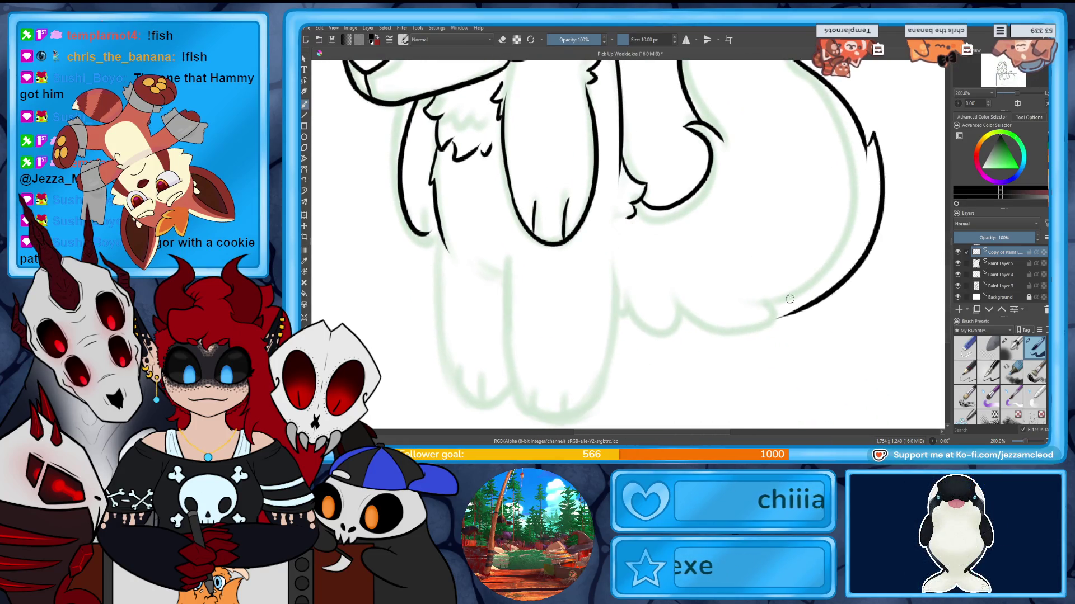
left_click_drag(793, 321, 705, 336)
left_click_drag(636, 308, 617, 308)
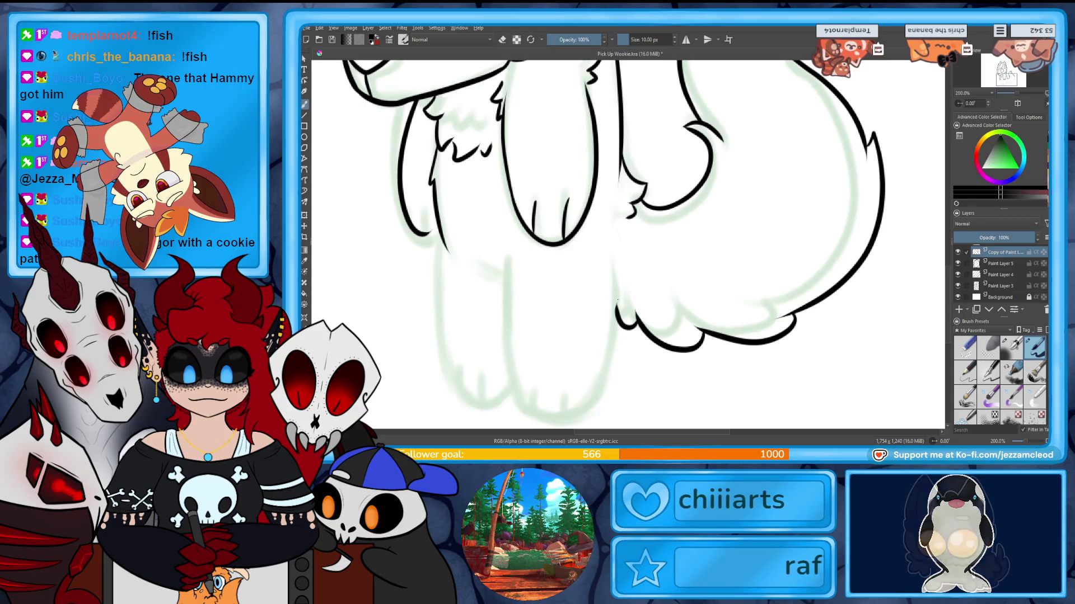
key("ctrl+z")
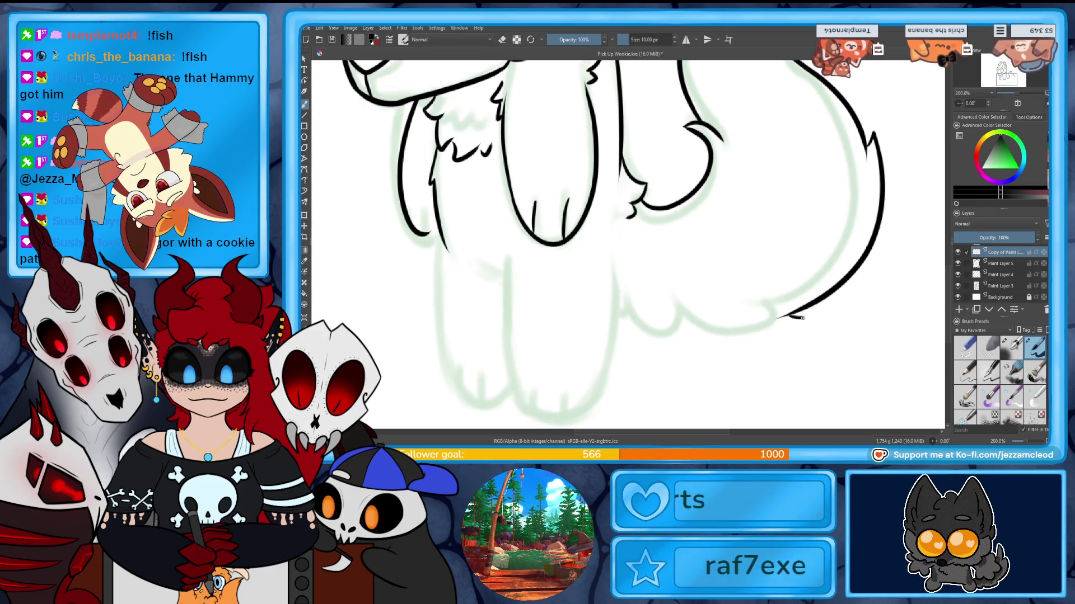
left_click_drag(665, 335, 618, 297)
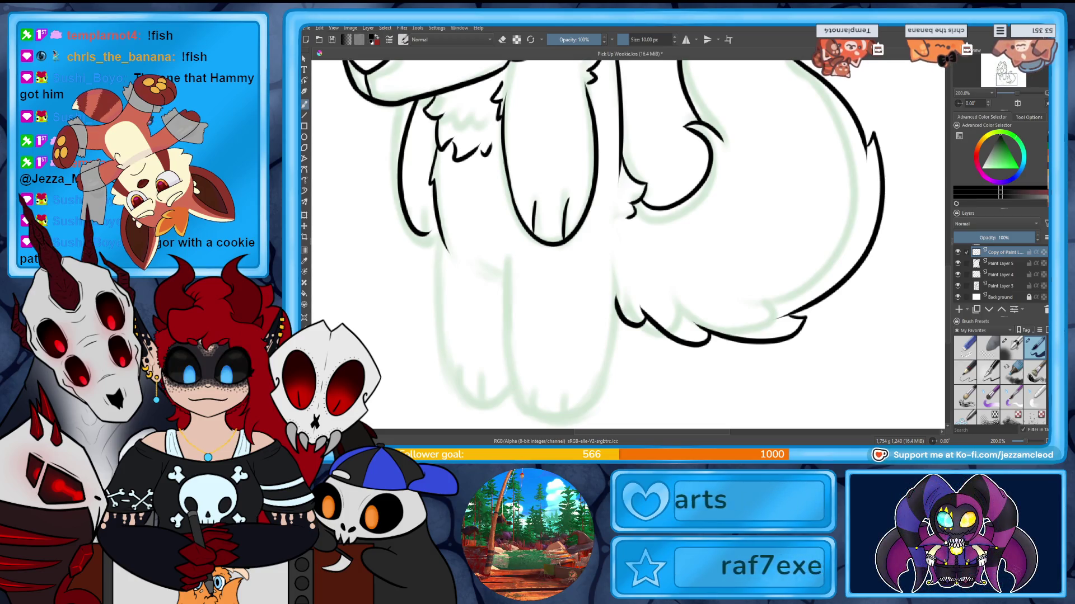
Ink the lower leg outline along the green sketch with a short toe line at its base.
mouse_move(514, 270)
left_mouse_down()
mouse_move(619, 220)
mouse_move(615, 311)
mouse_move(734, 260)
mouse_move(735, 220)
left_mouse_up()
key("ctrl+z")
mouse_move(619, 210)
left_mouse_down()
mouse_move(637, 371)
mouse_move(732, 230)
left_mouse_up()
key("ctrl+z")
key("e")
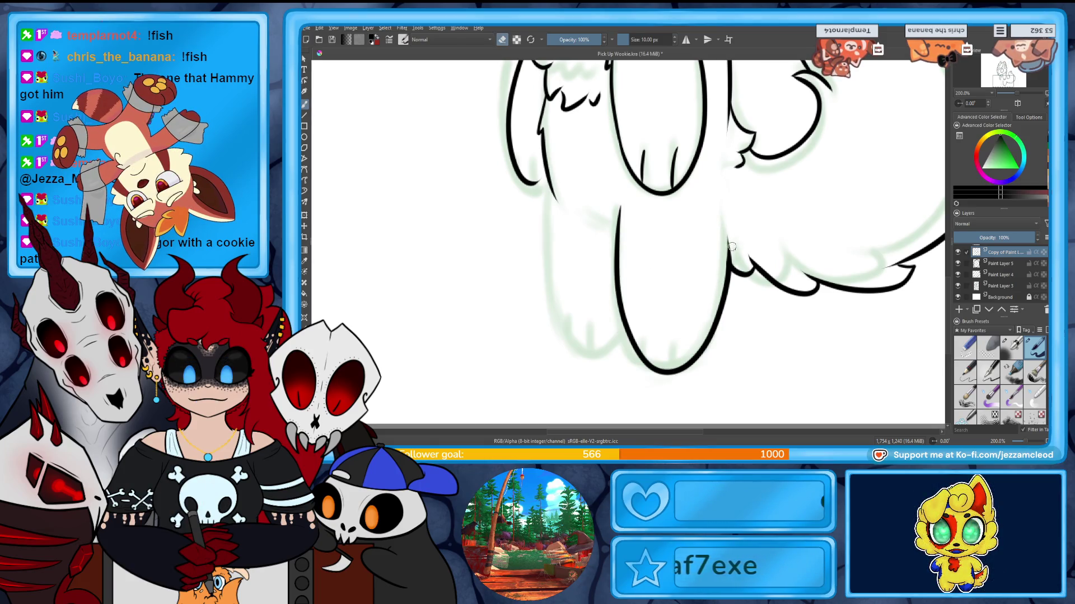
key("e")
left_click_drag(641, 338, 645, 358)
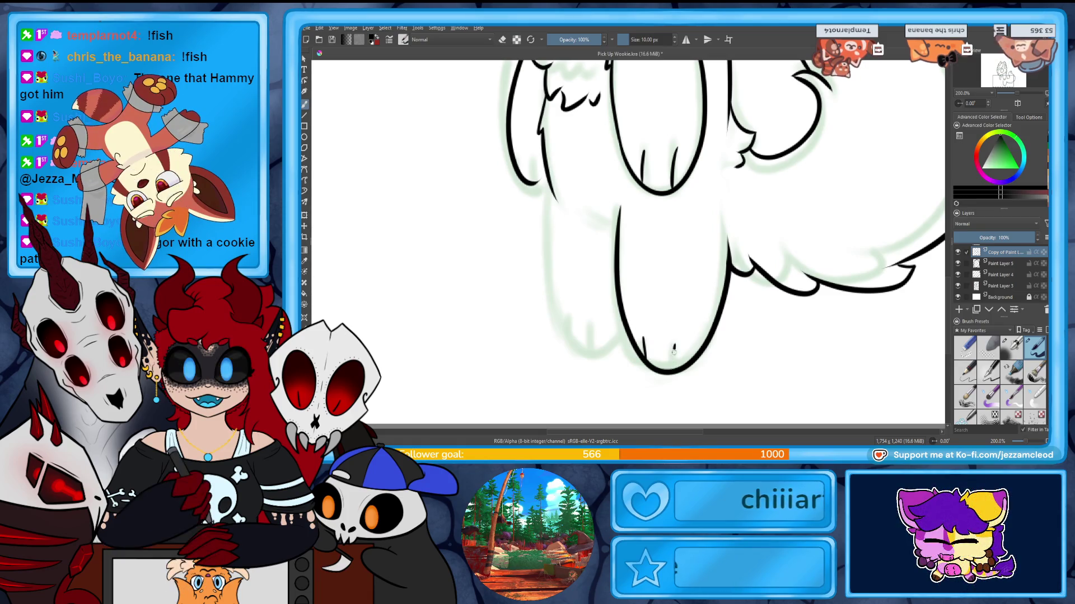
key("ctrl+z")
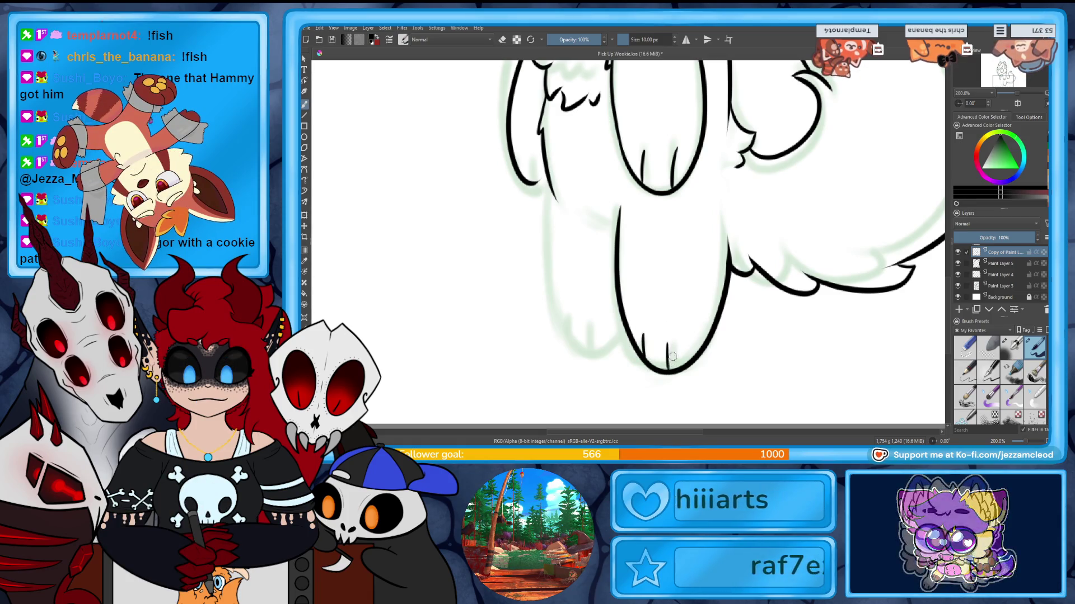
key("1")
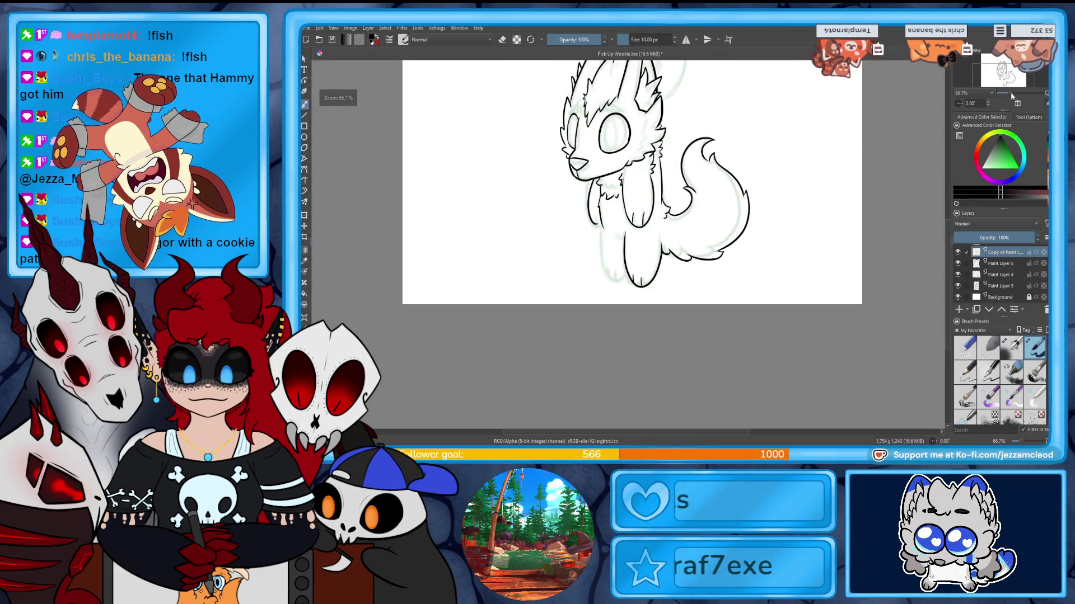
Ink the front leg along the sketch and add toe lines at the bottom of the paw.
key("plus")
key("plus")
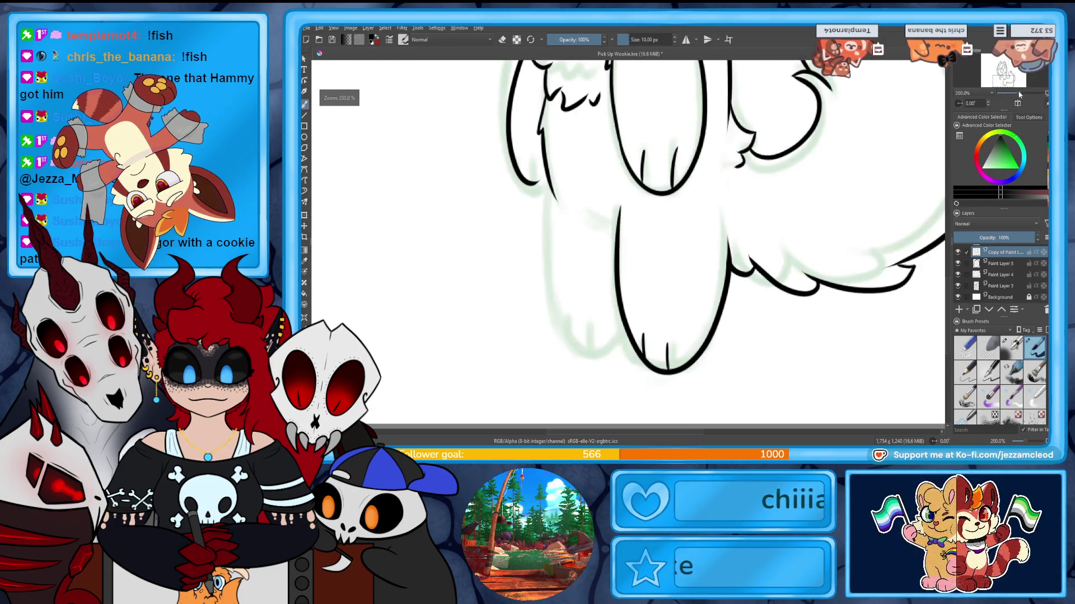
key("plus")
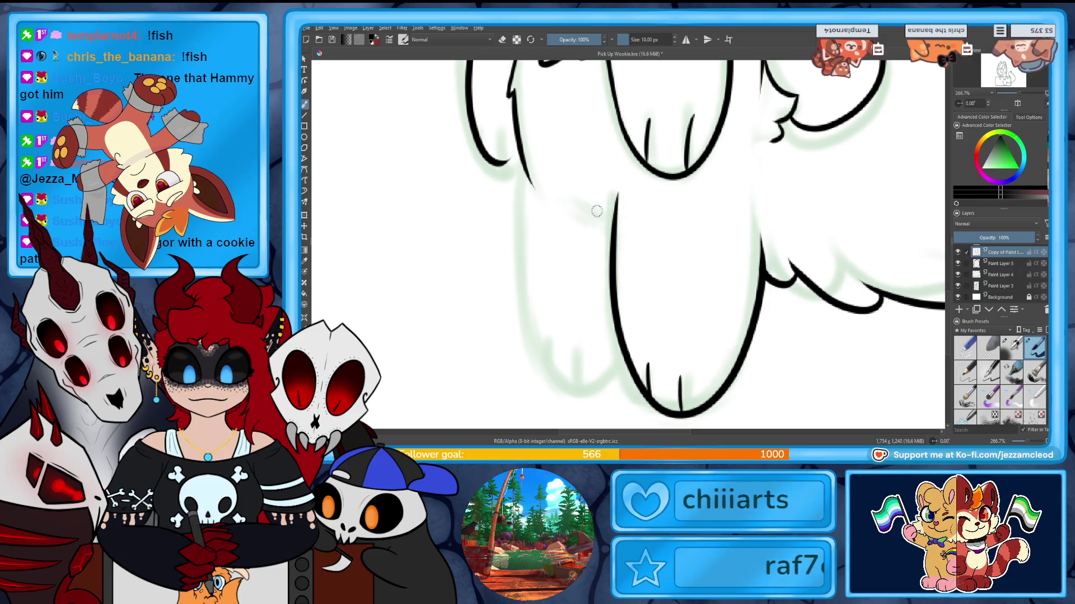
left_click_drag(527, 173, 618, 363)
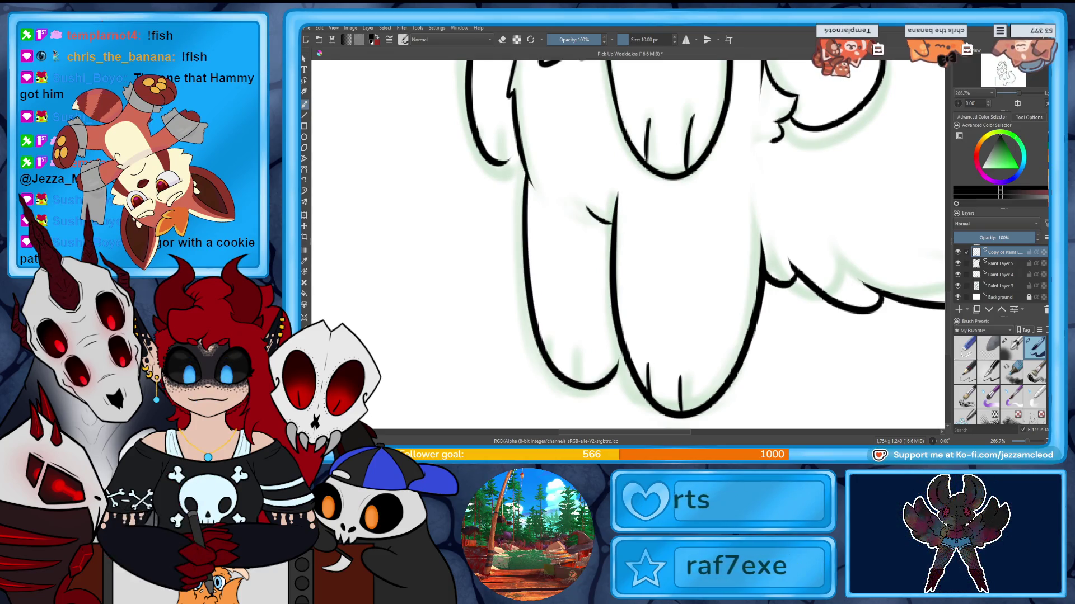
key("e")
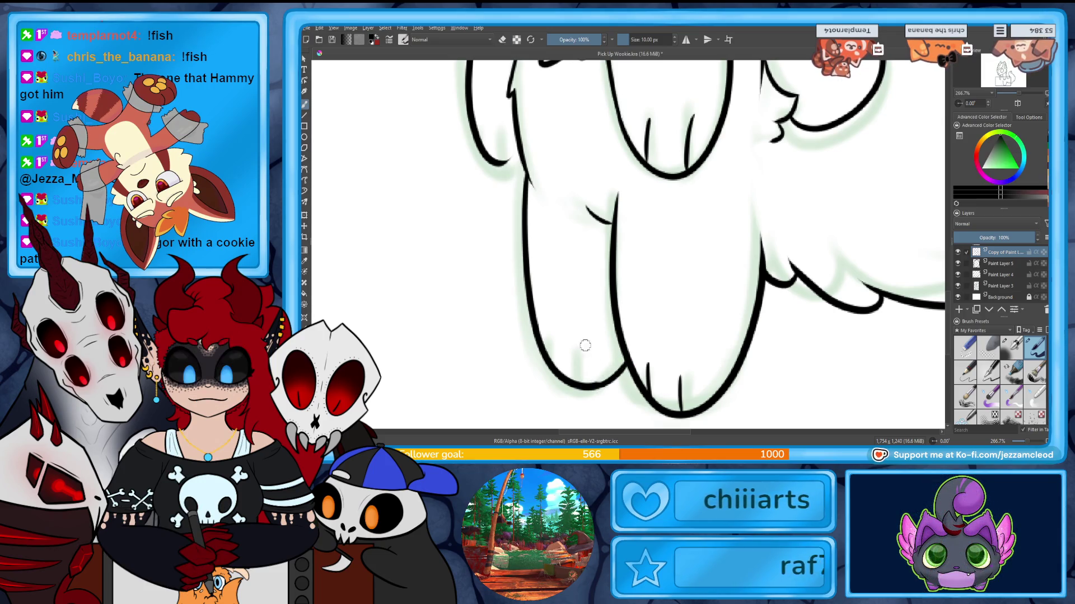
left_click_drag(586, 345, 588, 385)
left_click_drag(555, 336, 560, 370)
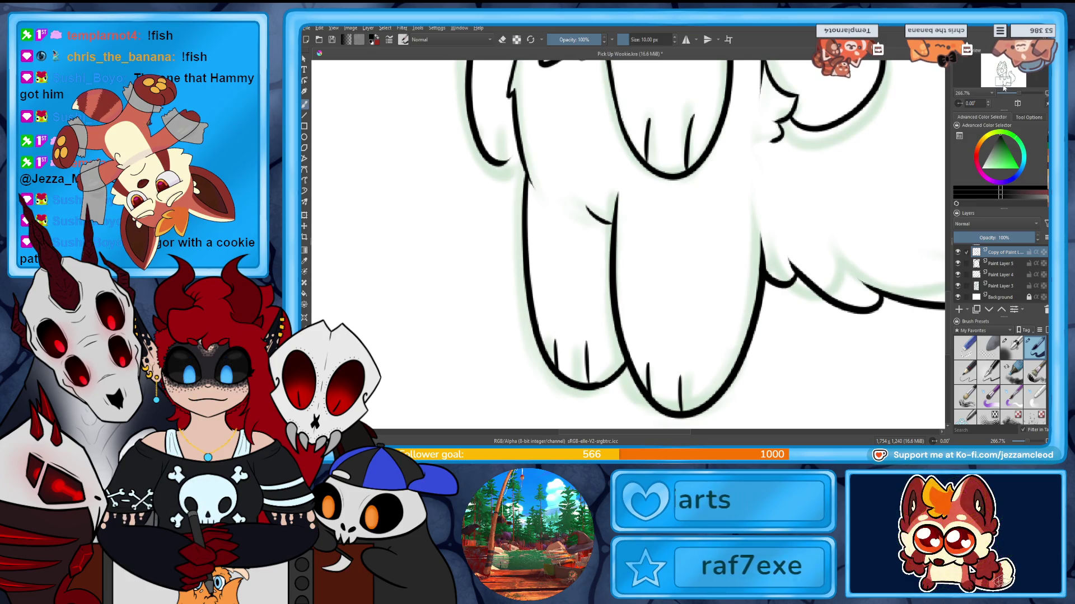
left_click_drag(489, 161, 624, 316)
key("e")
left_click_drag(630, 277, 638, 311)
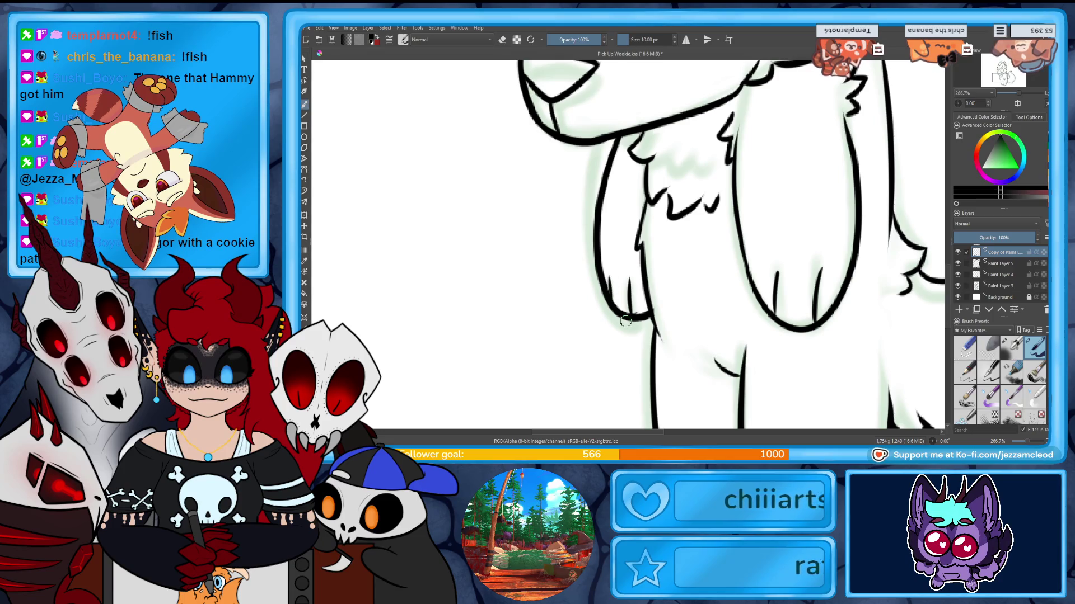
scroll(1011, 95, "down", 4)
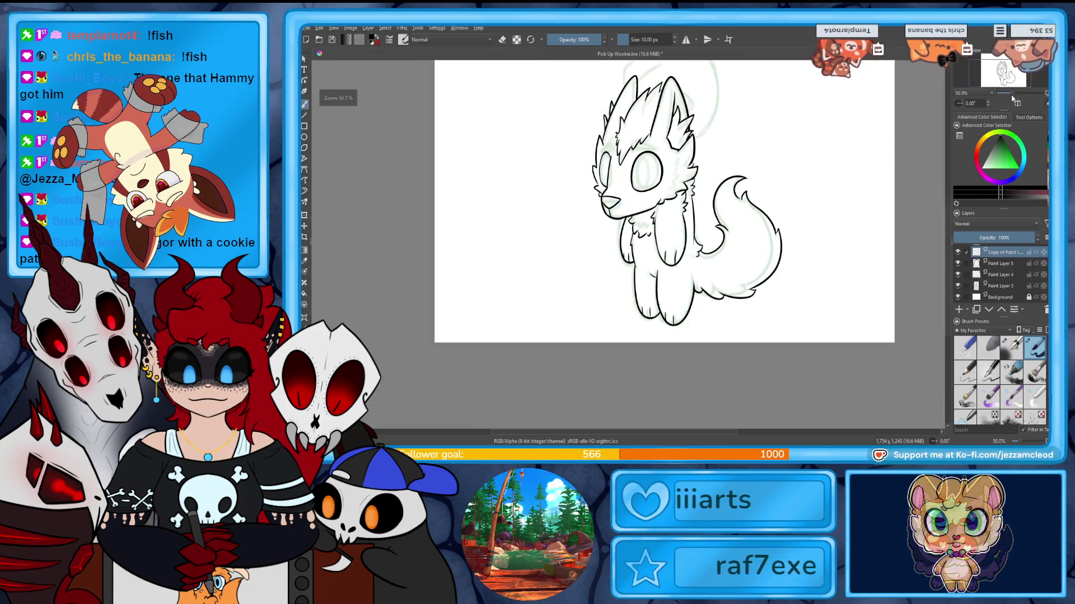
scroll(1013, 99, "up", 1)
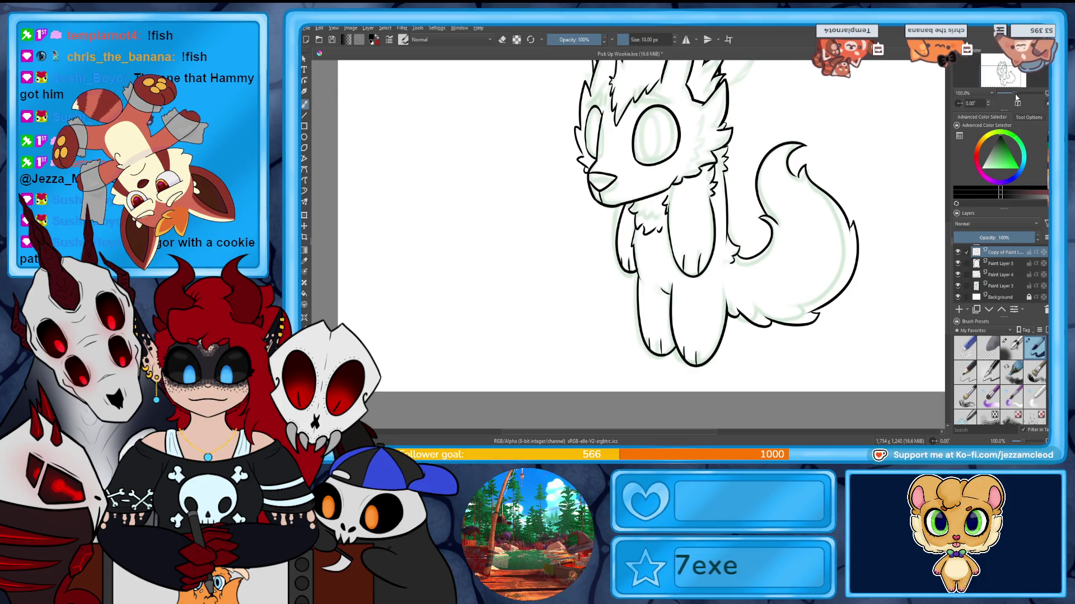
scroll(646, 336, "up", 3)
Erase and redraw the right end of the paw's bottom curve, then check the whole wolf.
key("e")
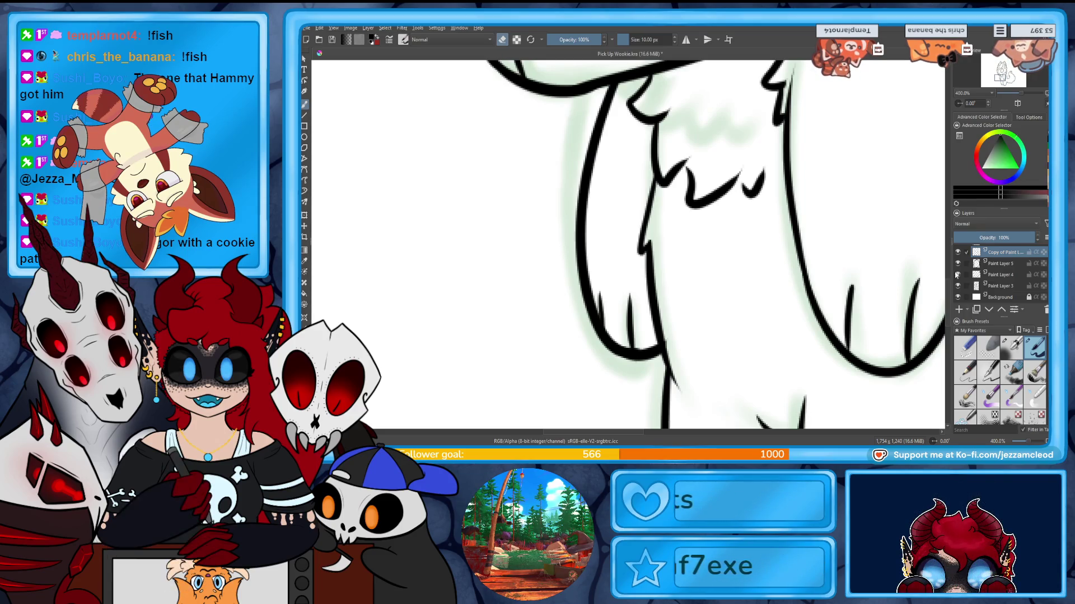
left_click_drag(924, 357, 886, 374)
key("e")
left_click_drag(836, 339, 925, 348)
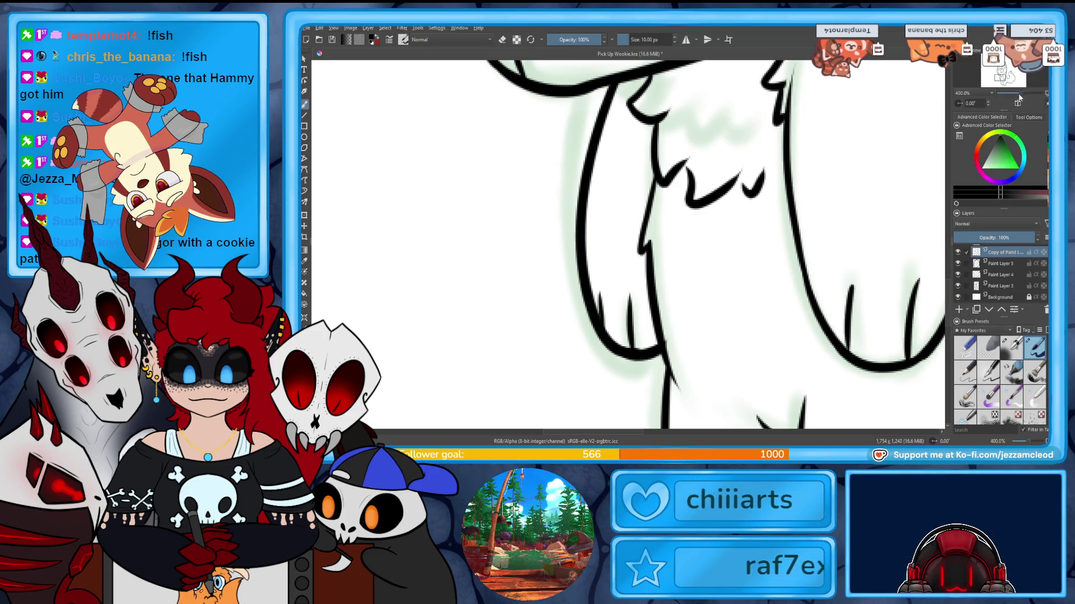
key("minus")
key("e")
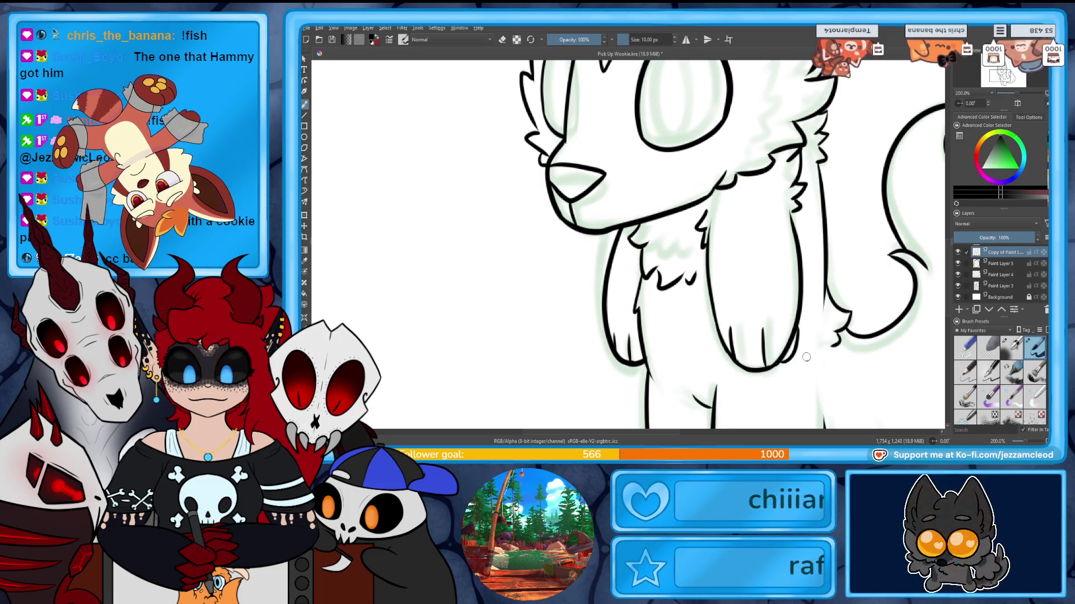
key("1")
left_click_drag(1010, 99, 999, 87)
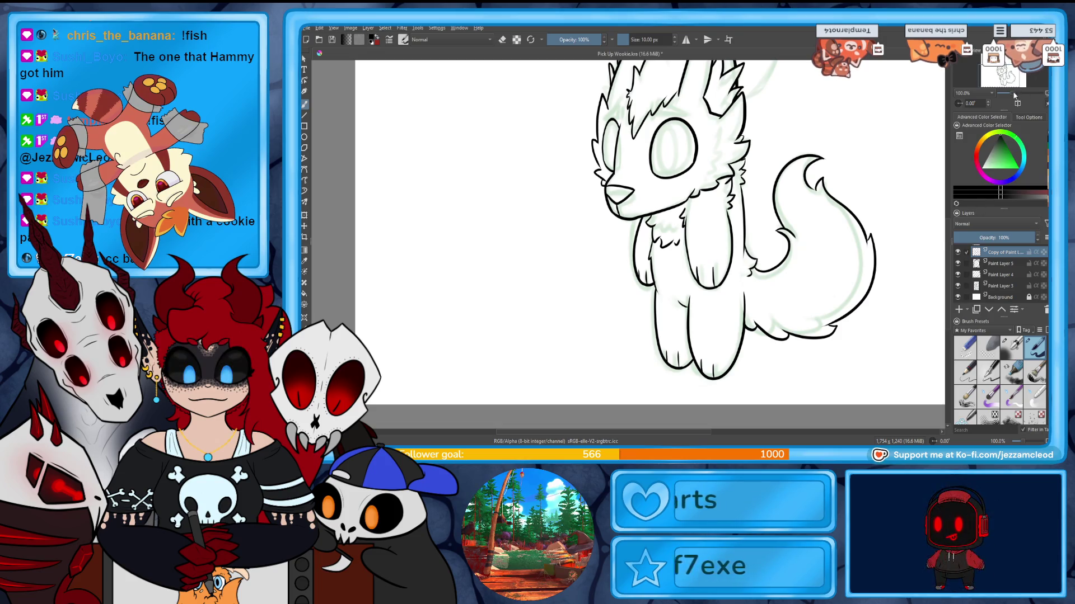
Erase the stray short line and marks along the paw outline and inspect the legs.
key("2")
key("e")
left_click_drag(793, 309, 766, 307)
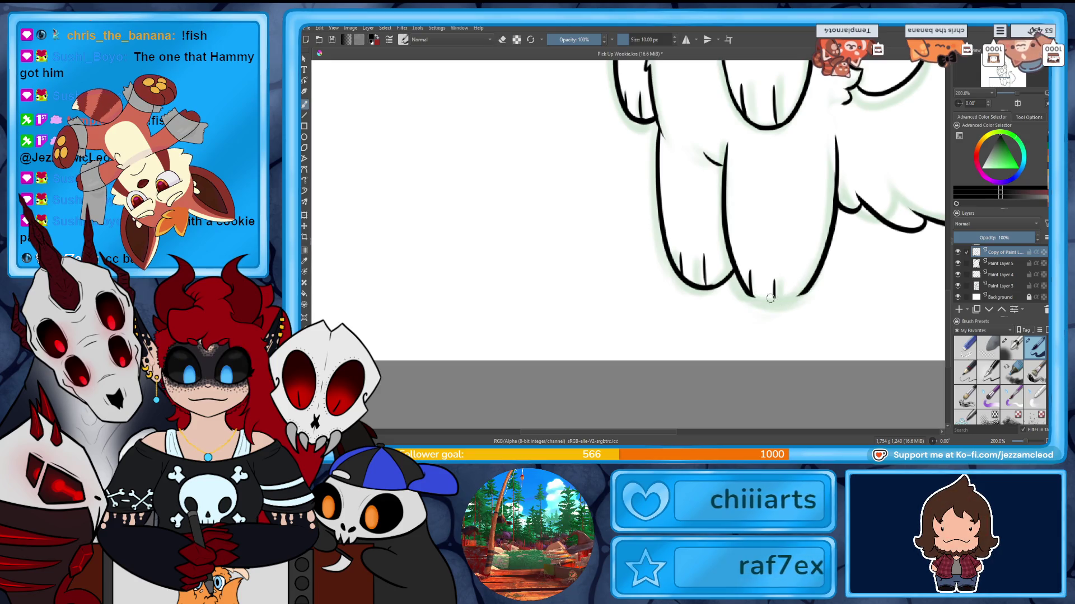
left_click_drag(793, 293, 743, 290)
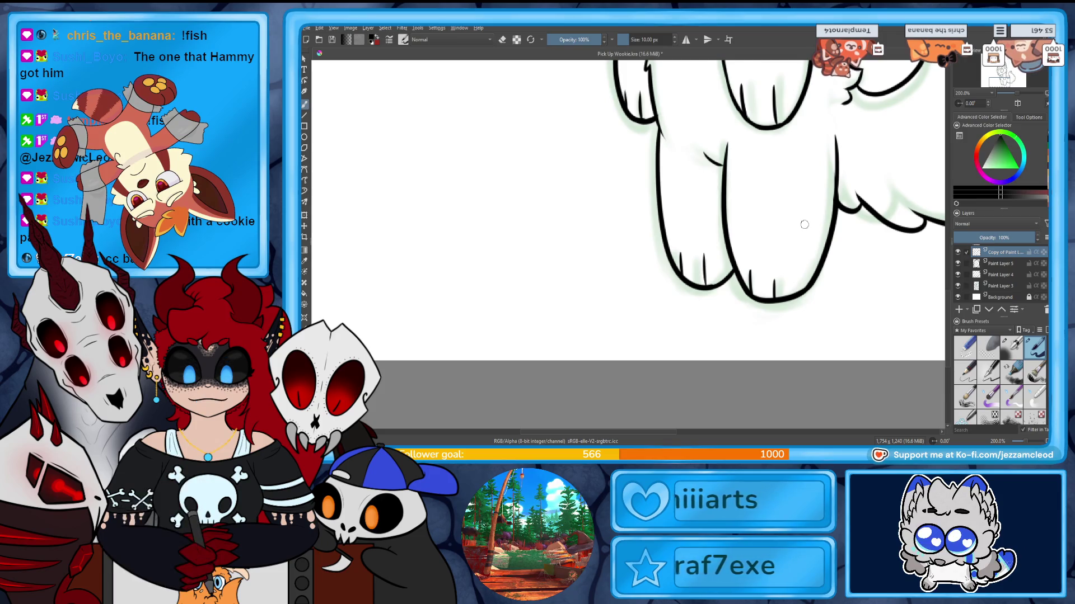
key("1")
left_click_drag(638, 211, 664, 298)
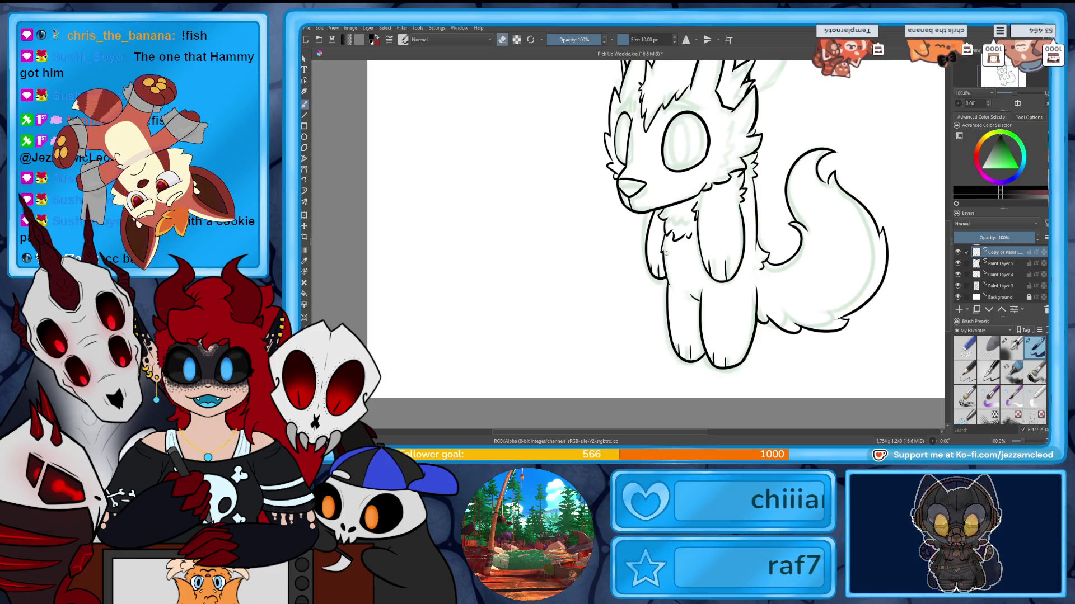
key("e")
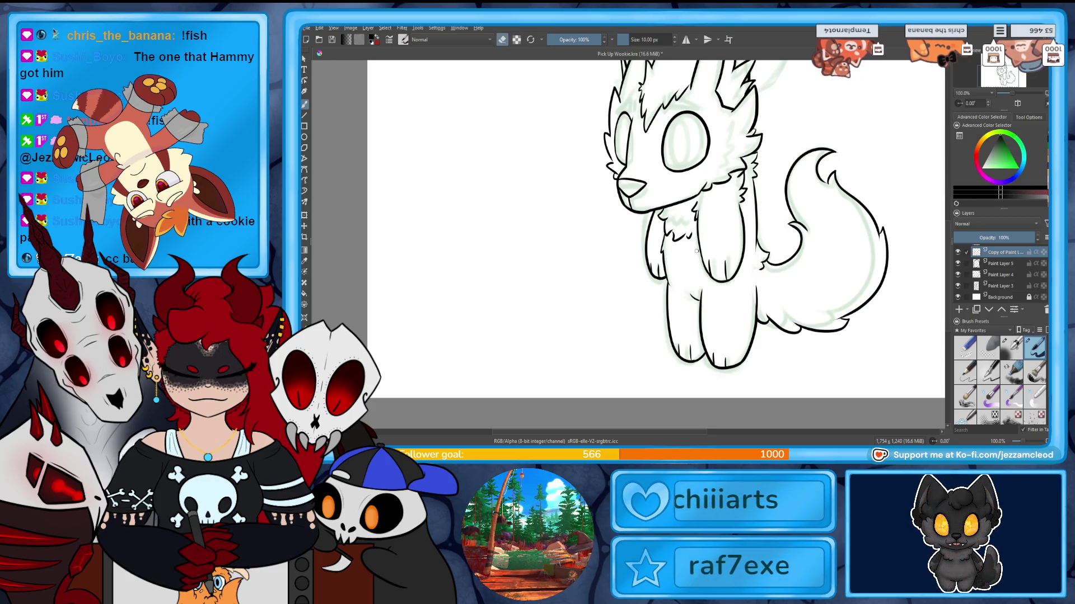
key("2")
left_click_drag(735, 271, 758, 204)
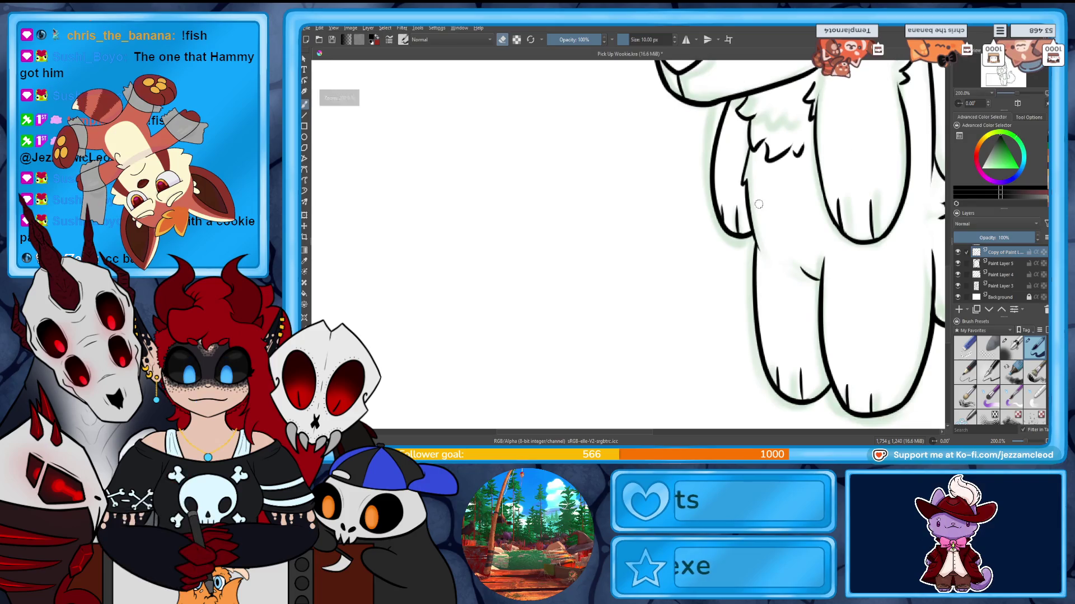
key("e")
key("e")
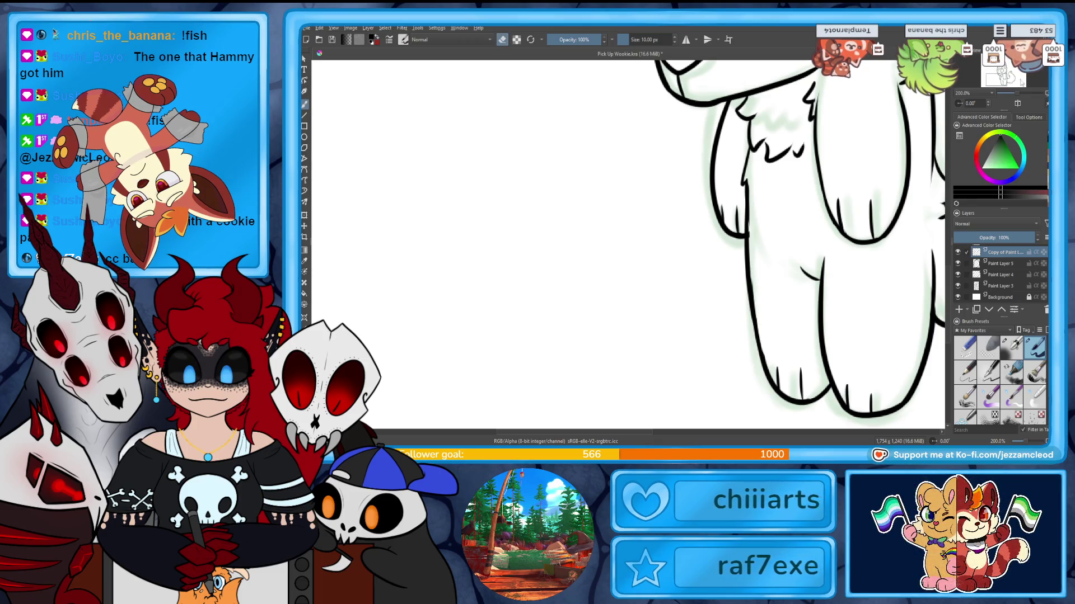
scroll(1014, 101, "down", 4)
scroll(1014, 101, "up", 2)
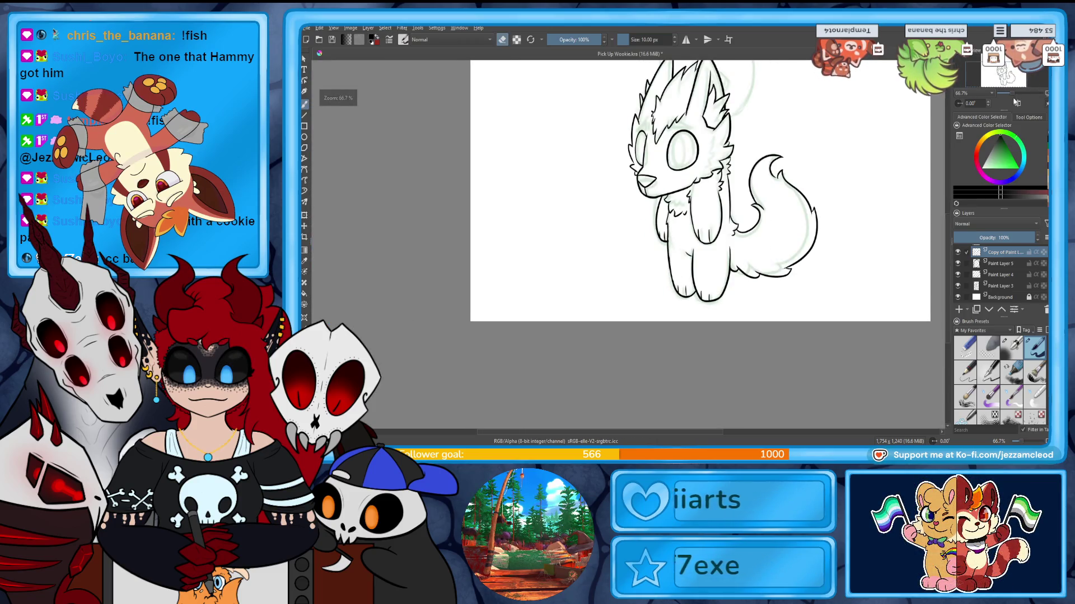
scroll(1016, 101, "up", 1)
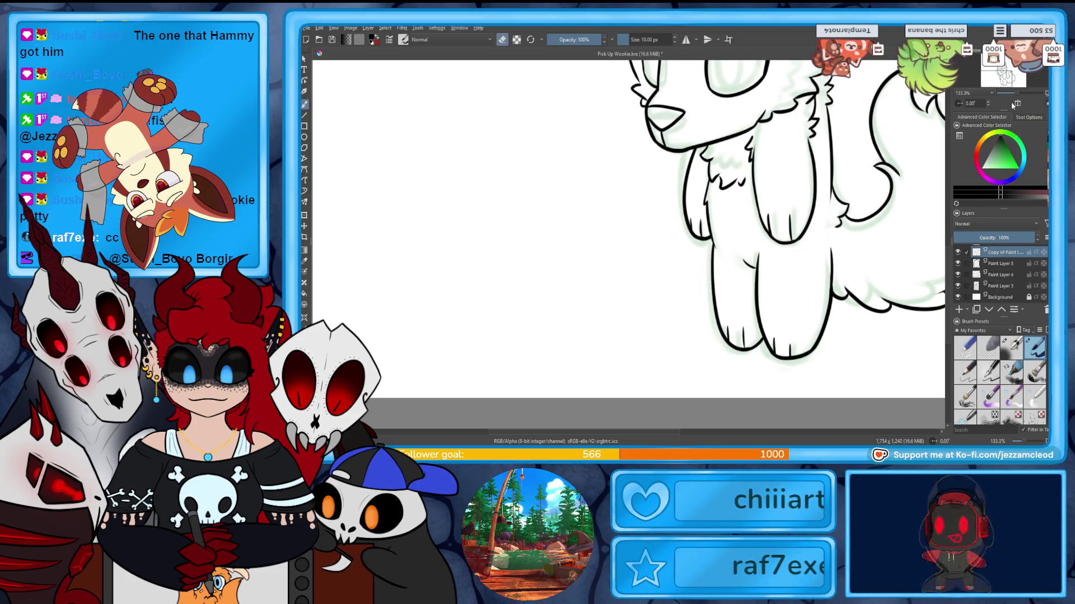
left_click_drag(1012, 87, 981, 117)
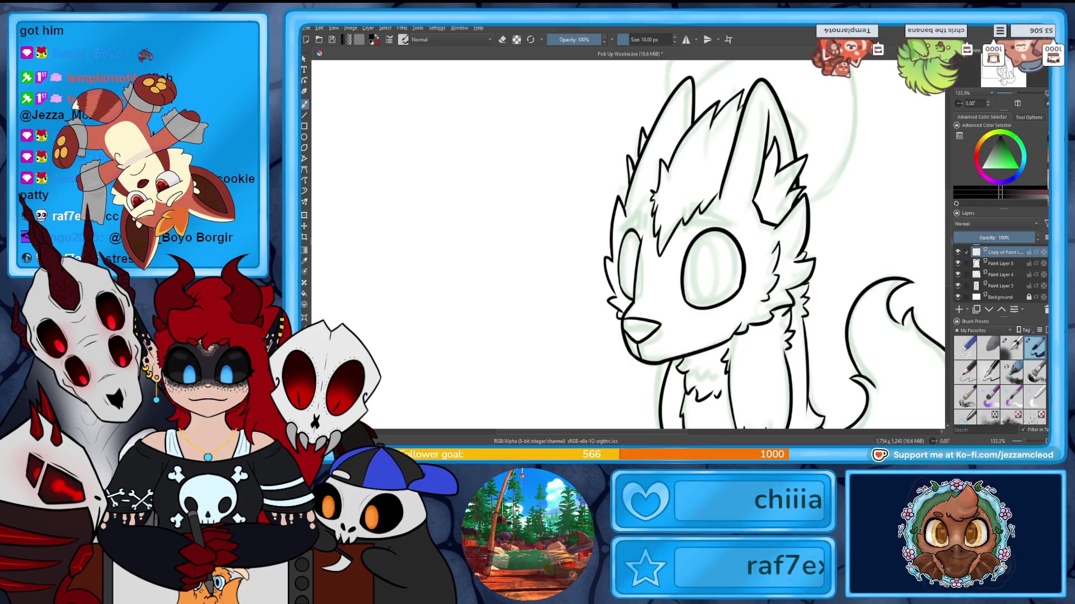
left_click_drag(783, 300, 800, 373)
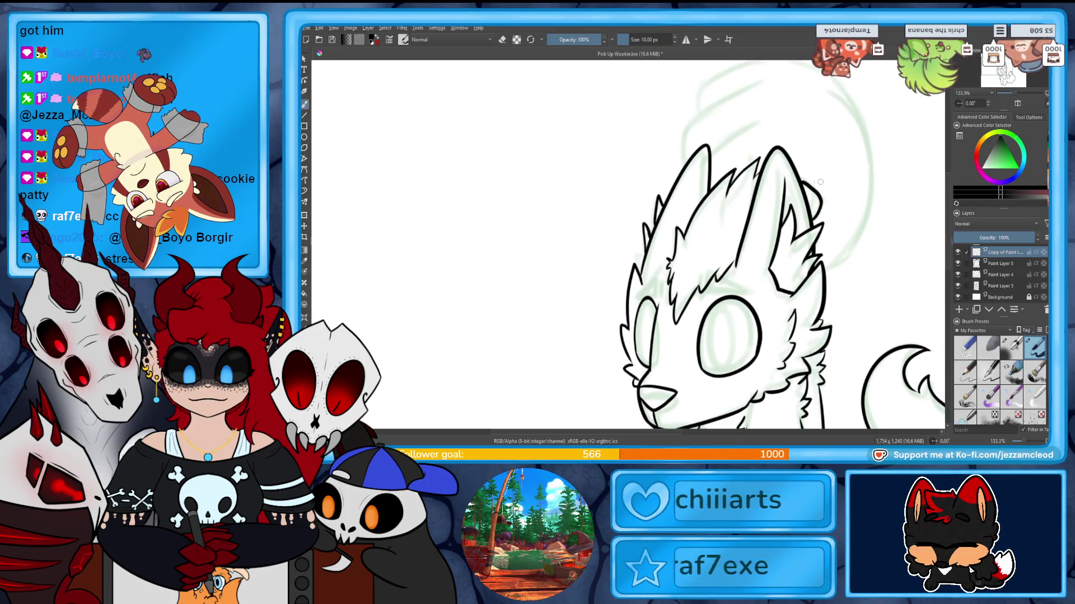
left_click_drag(810, 186, 816, 212)
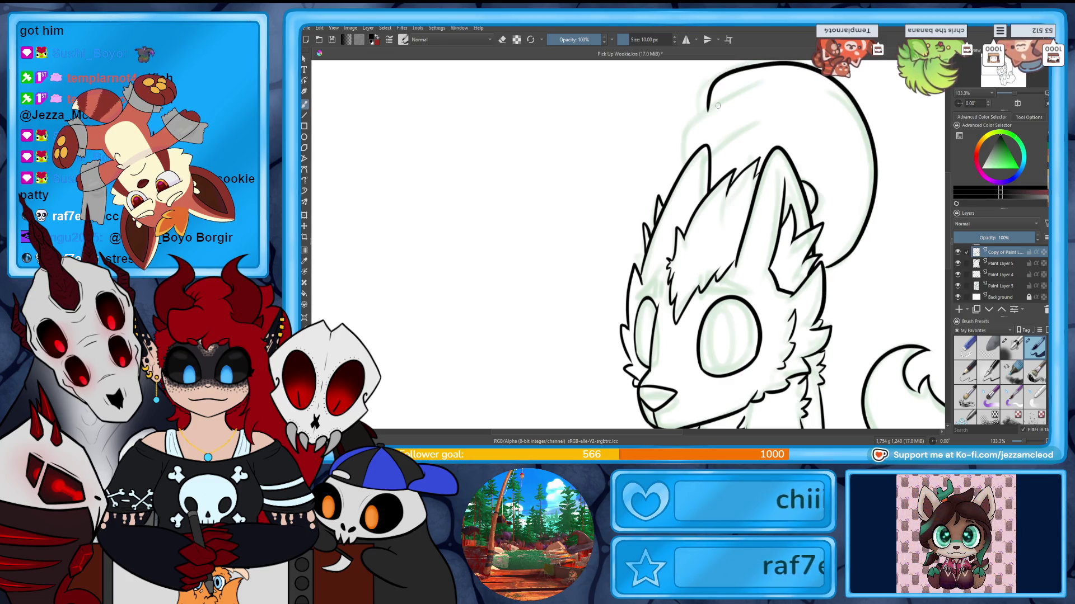
left_click_drag(759, 84, 710, 107)
left_click_drag(691, 153, 761, 121)
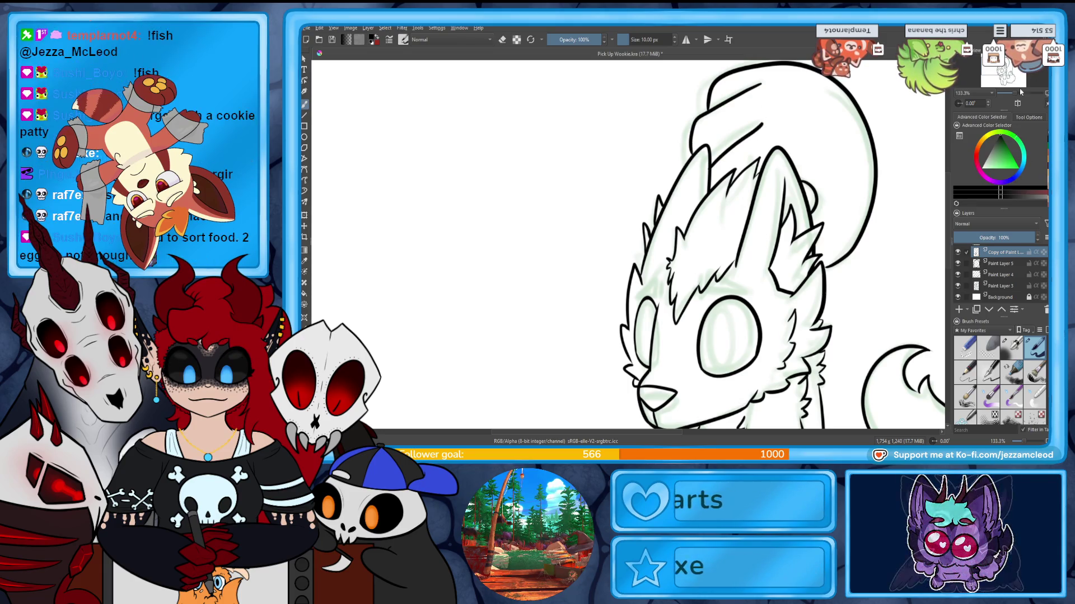
key("2")
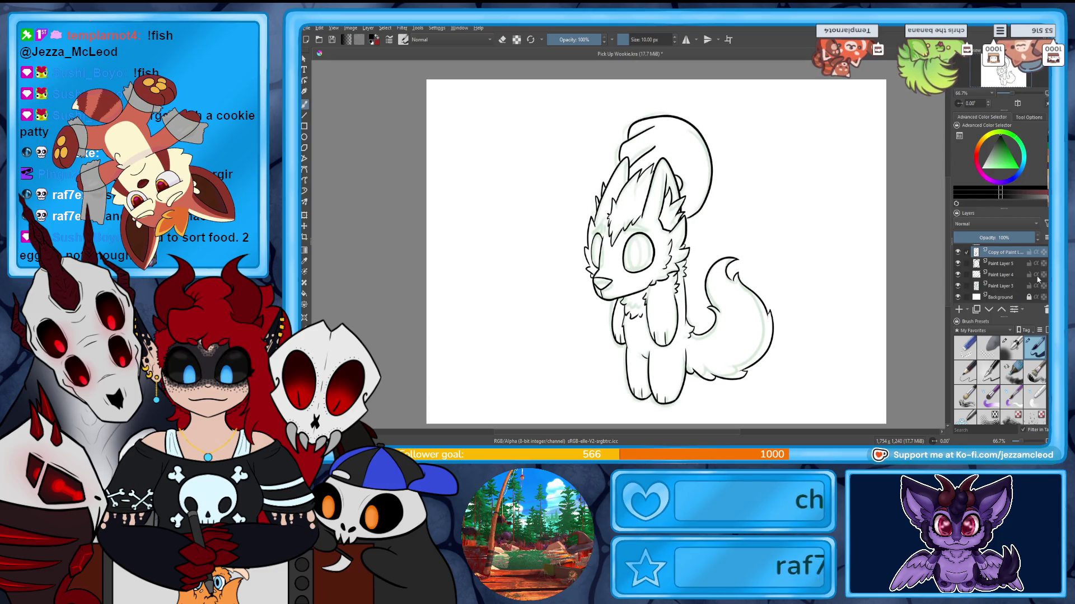
left_click(958, 286)
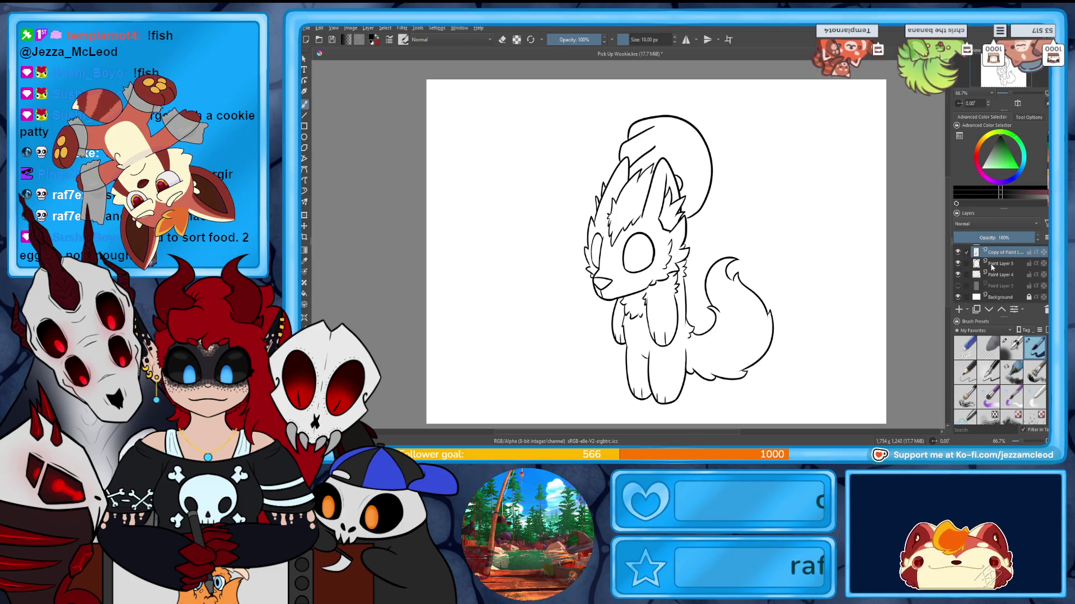
mouse_move(1001, 262)
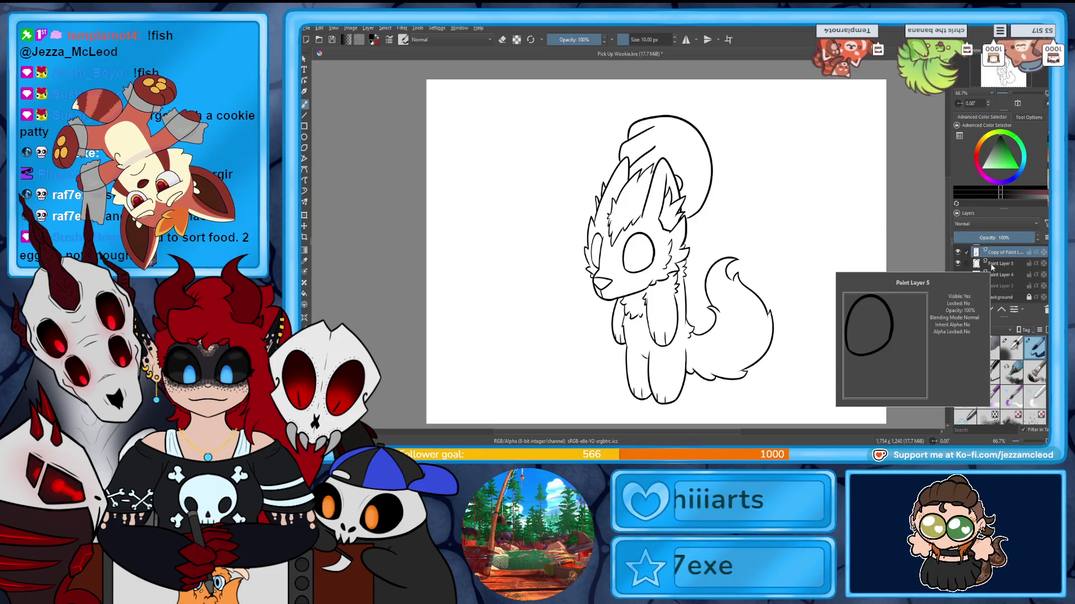
scroll(655, 252, "down", 1)
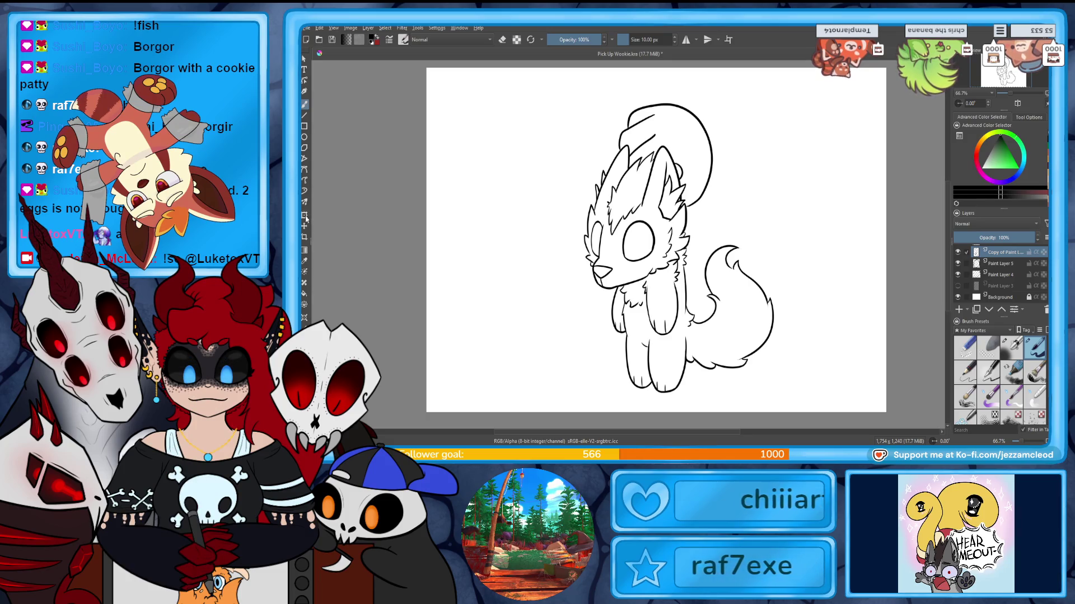
Gather the lineart layers into one group and select it.
left_click(958, 309)
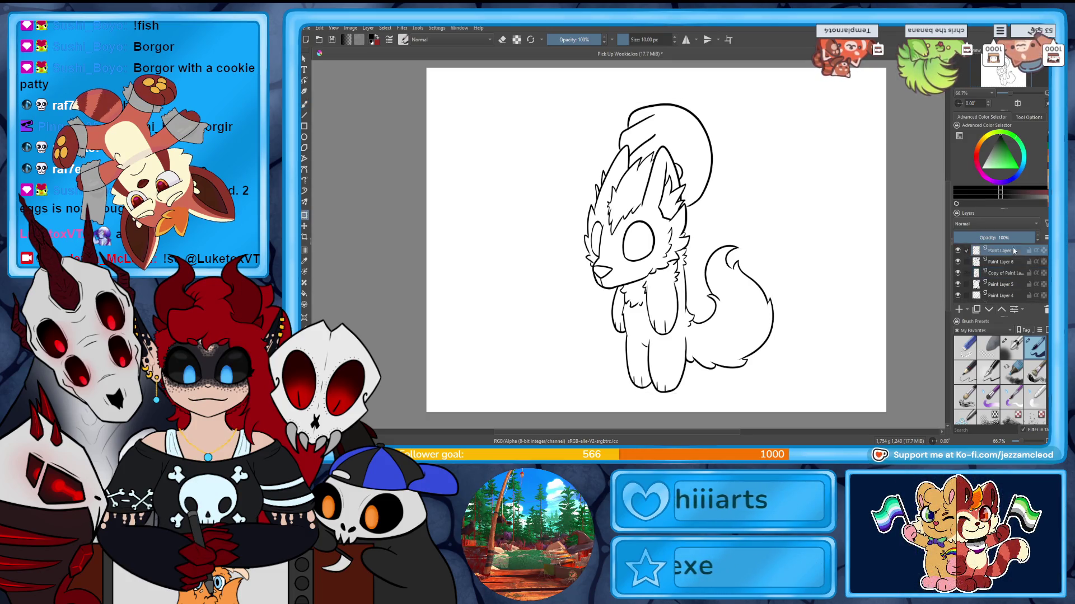
left_click_drag(1014, 250, 1019, 289)
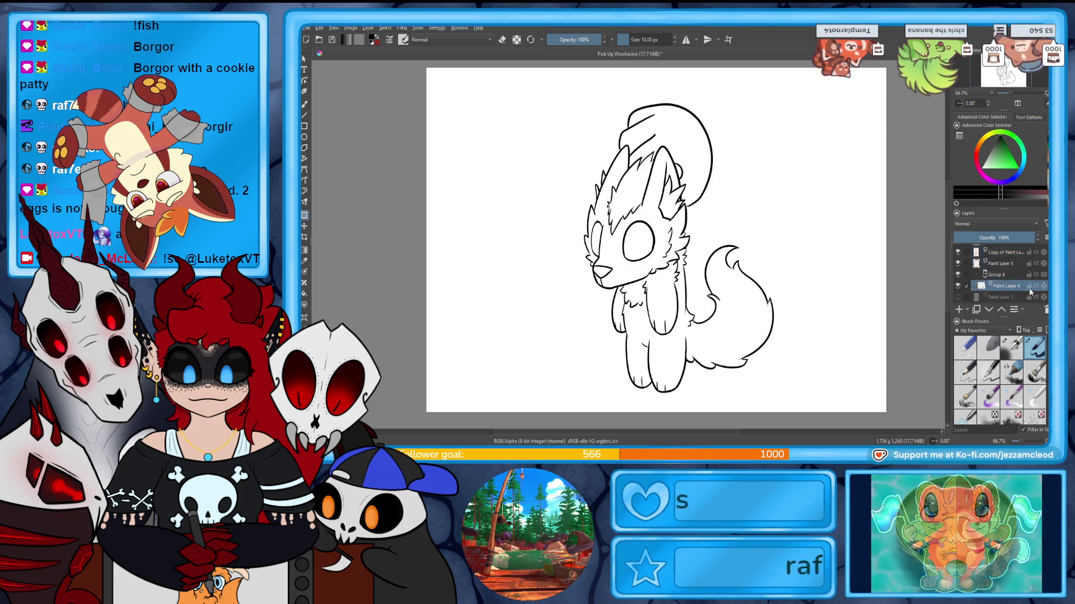
scroll(1000, 278, "up", 2)
left_click(987, 251)
Nudge the grouped drawing slightly up-left with Ctrl+T, then add a new empty paint layer.
key("ctrl+t")
left_click_drag(682, 328, 674, 316)
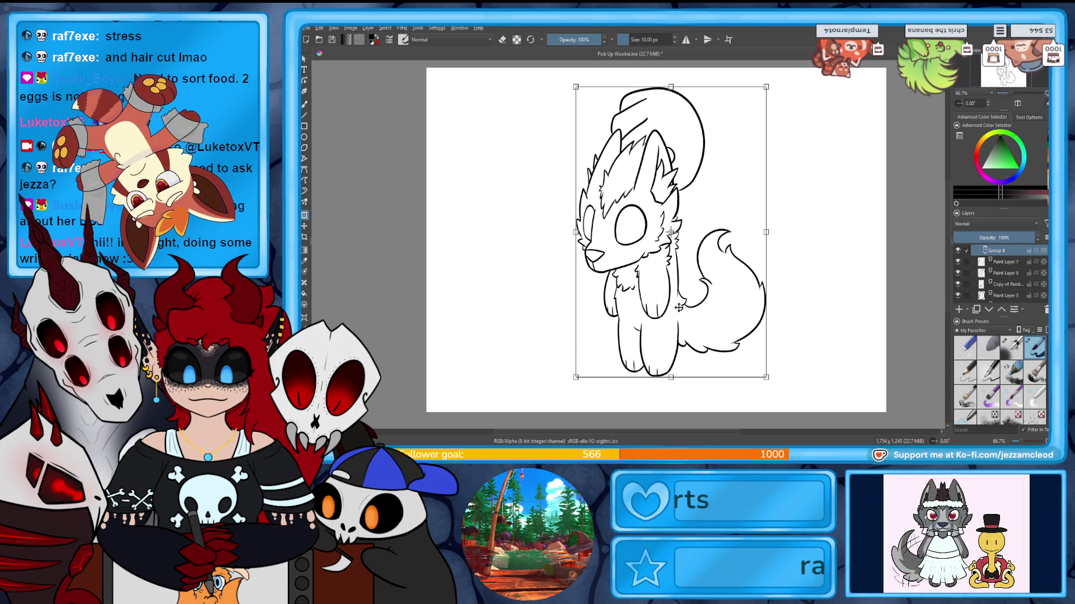
key("Return")
left_click(1003, 261)
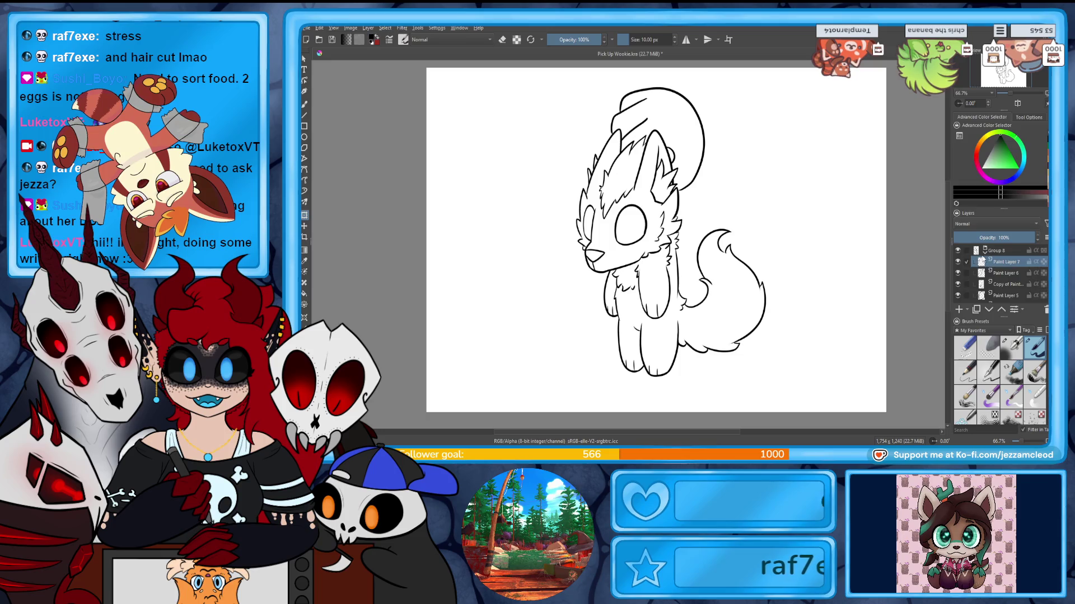
left_click(959, 310)
Put the new layer into its own group with Ctrl+G.
key("ctrl+g")
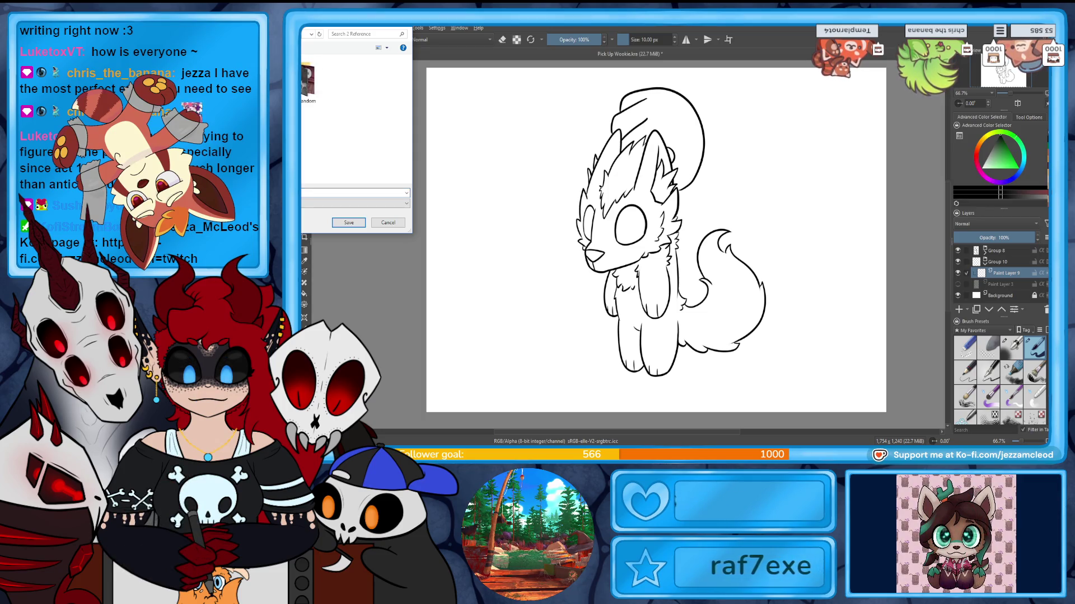
Drop the palette image onto the canvas as a reference image and move it left of the wolf.
key("Return")
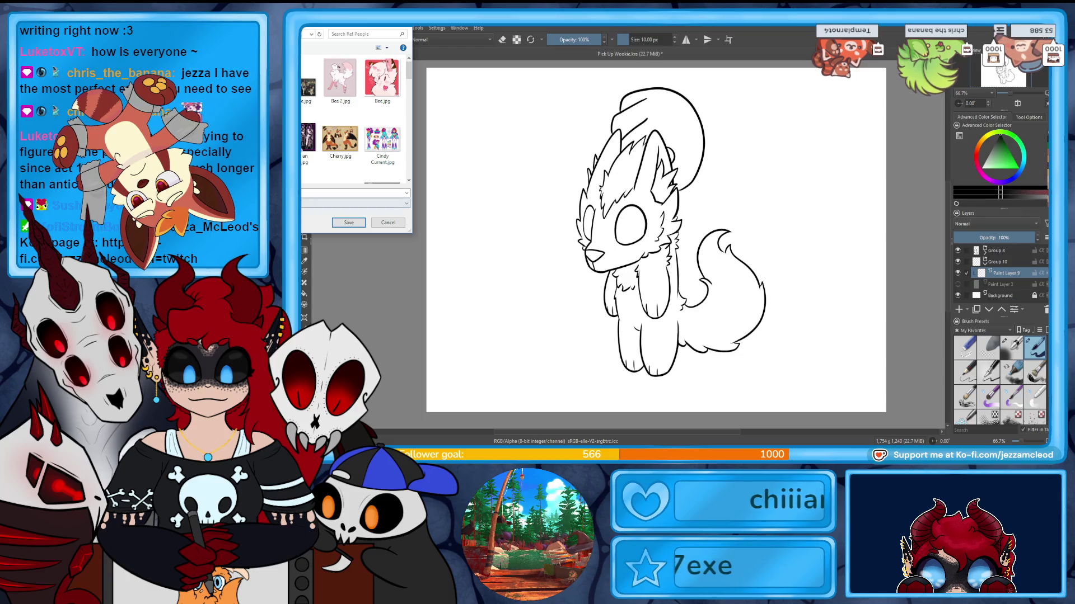
key("Escape")
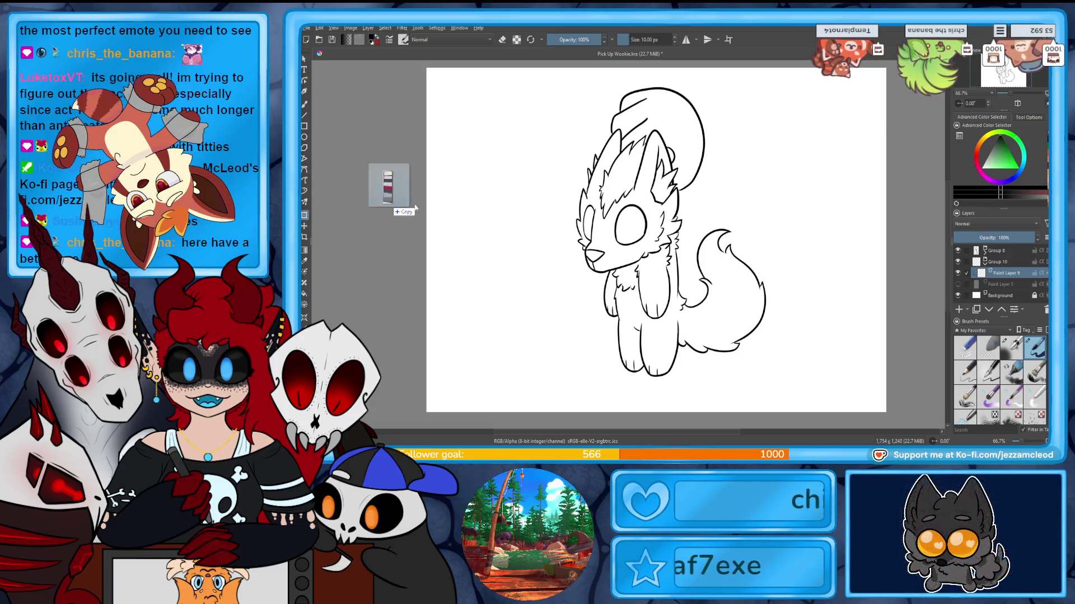
left_click_drag(383, 180, 532, 215)
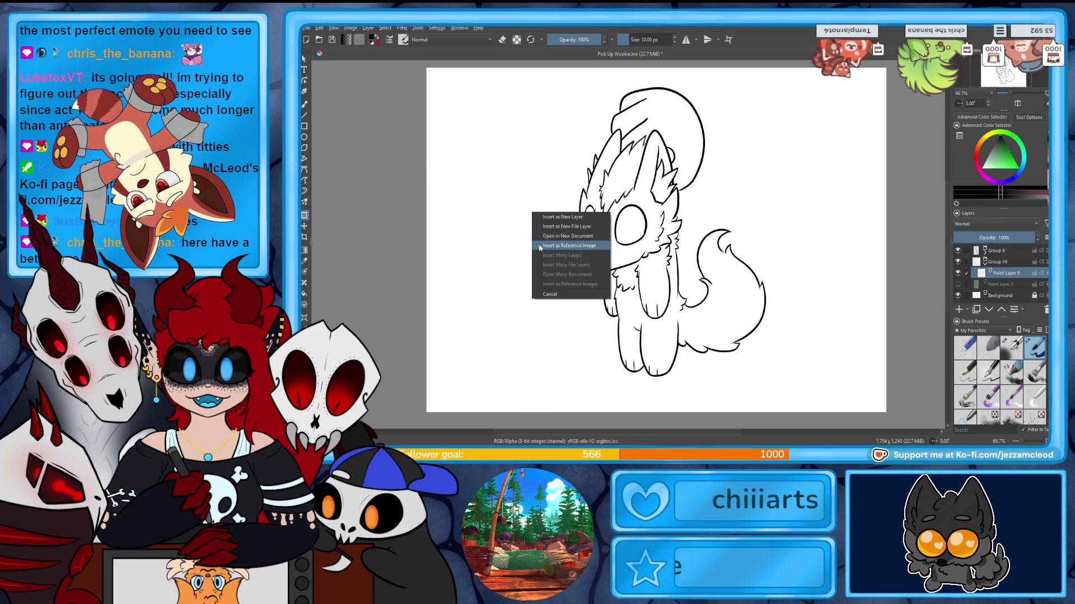
left_click(550, 294)
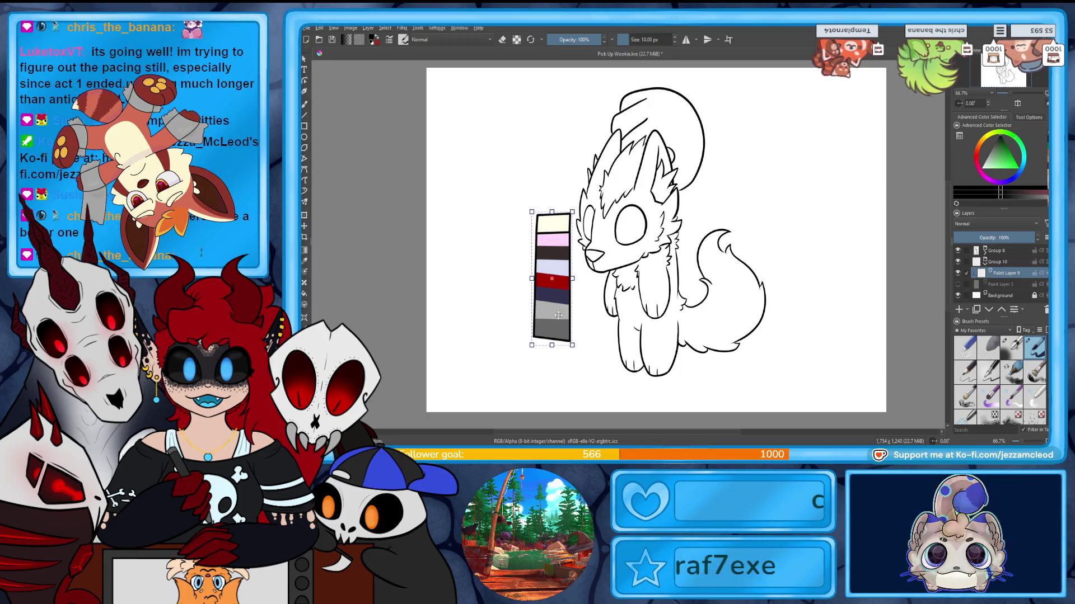
left_click_drag(549, 277, 523, 202)
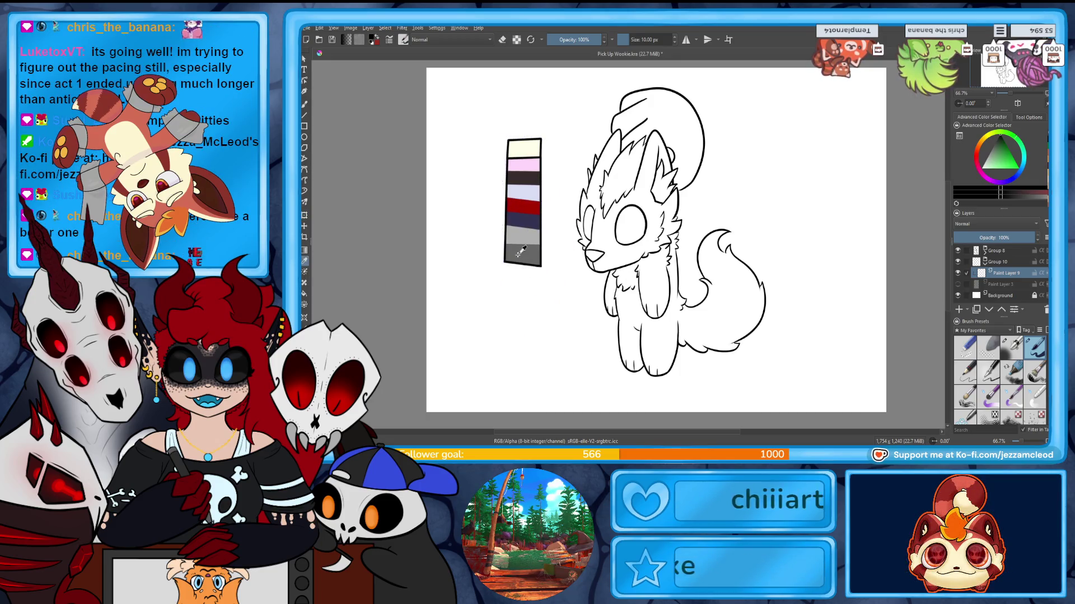
Sample the darker grey swatch from the palette as the paint colour.
left_click(522, 254, "ctrl")
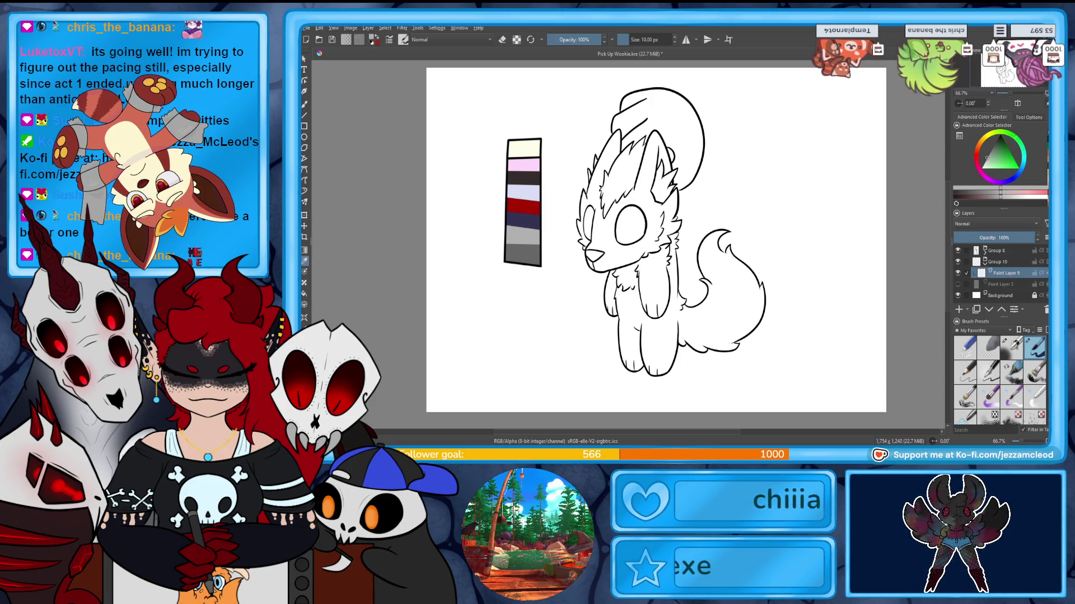
left_click(512, 233, "ctrl")
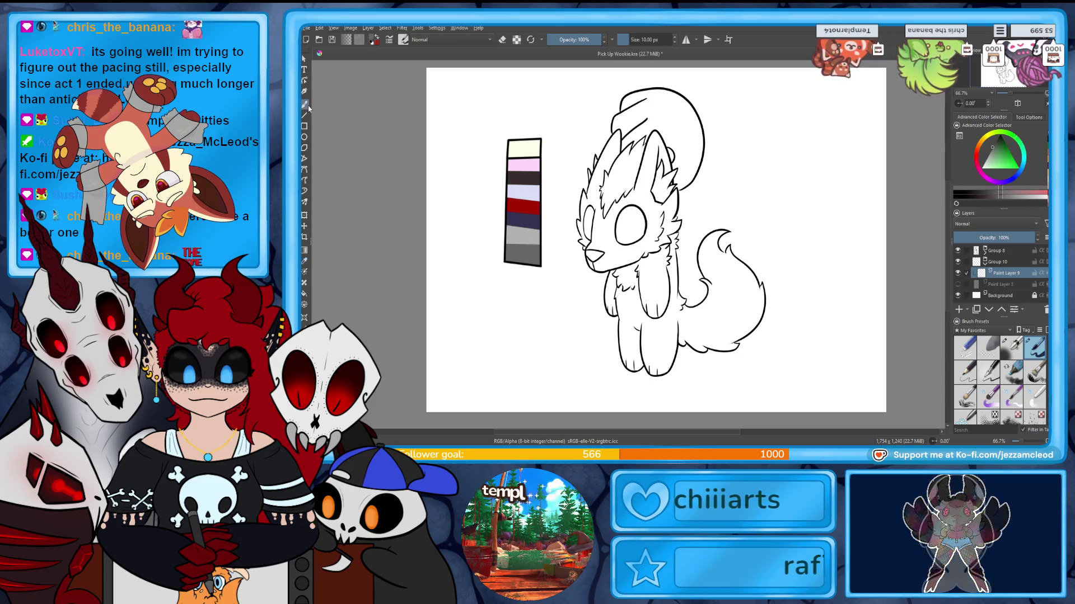
Enlarge the brush and paint flat grey over the wolf's head, face, chest and front legs.
left_click_drag(645, 39, 638, 40)
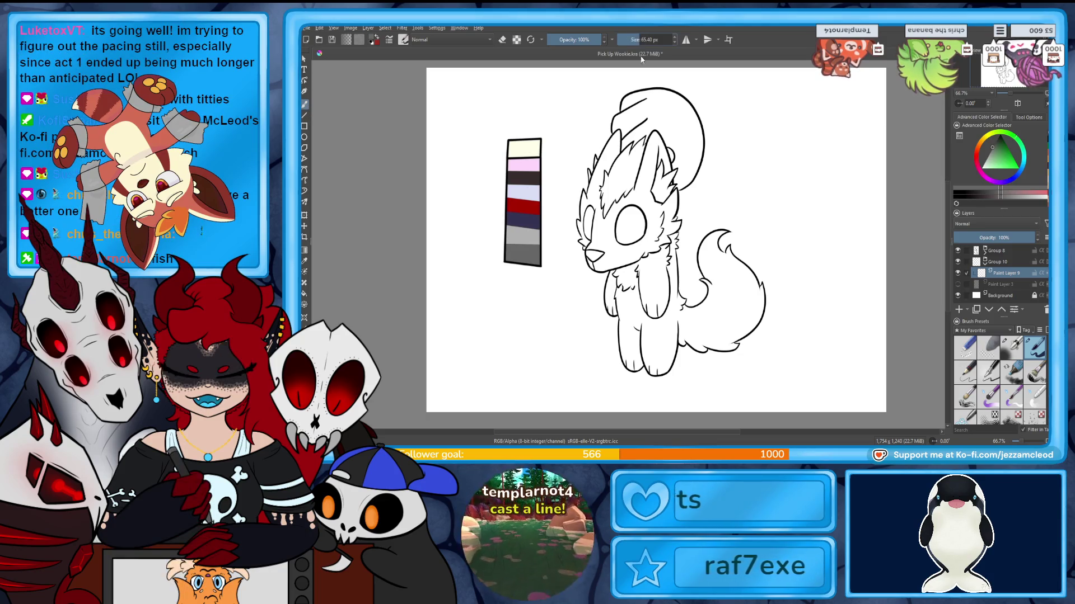
mouse_move(642, 172)
left_mouse_down()
mouse_move(620, 256)
mouse_move(598, 245)
mouse_move(655, 126)
mouse_move(613, 165)
left_mouse_up()
mouse_move(659, 105)
left_mouse_down()
mouse_move(617, 143)
mouse_move(643, 99)
mouse_move(697, 168)
left_mouse_up()
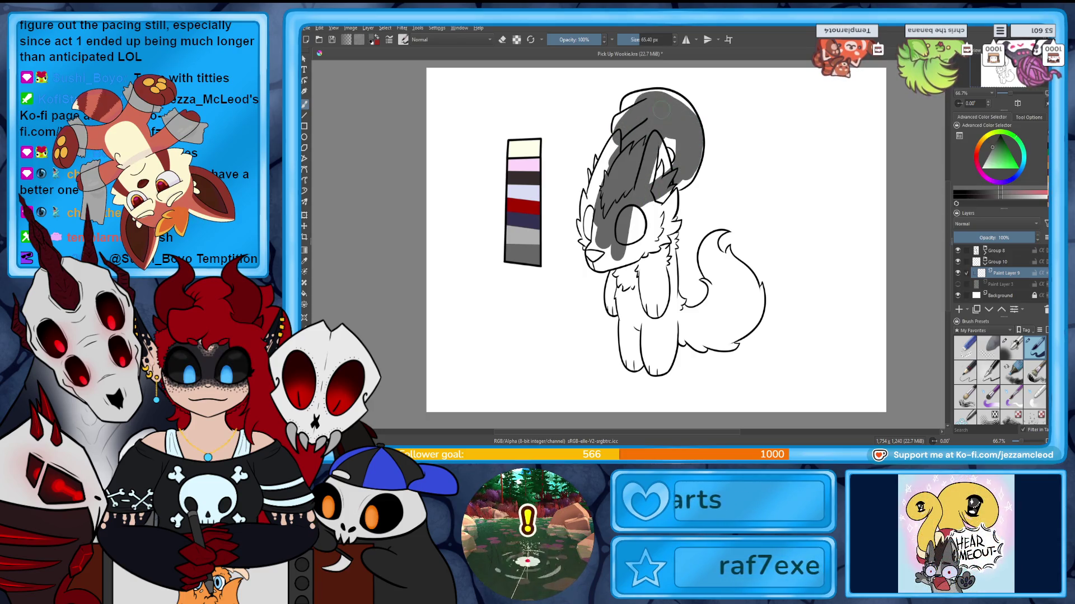
left_click_drag(625, 226, 611, 318)
left_click_drag(665, 234, 654, 319)
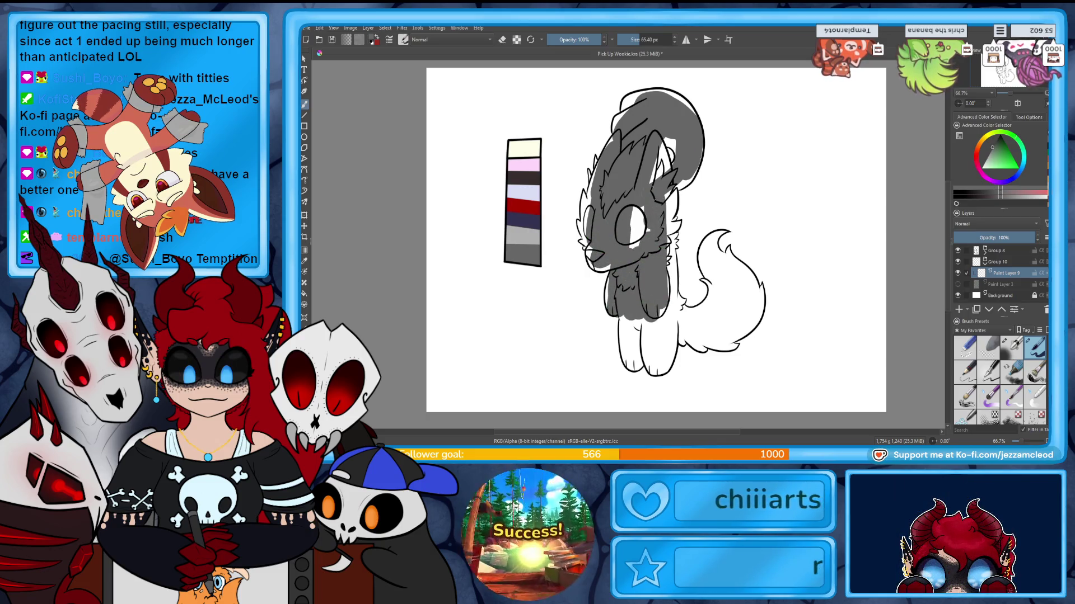
left_click_drag(616, 219, 644, 228)
left_click_drag(663, 144, 667, 235)
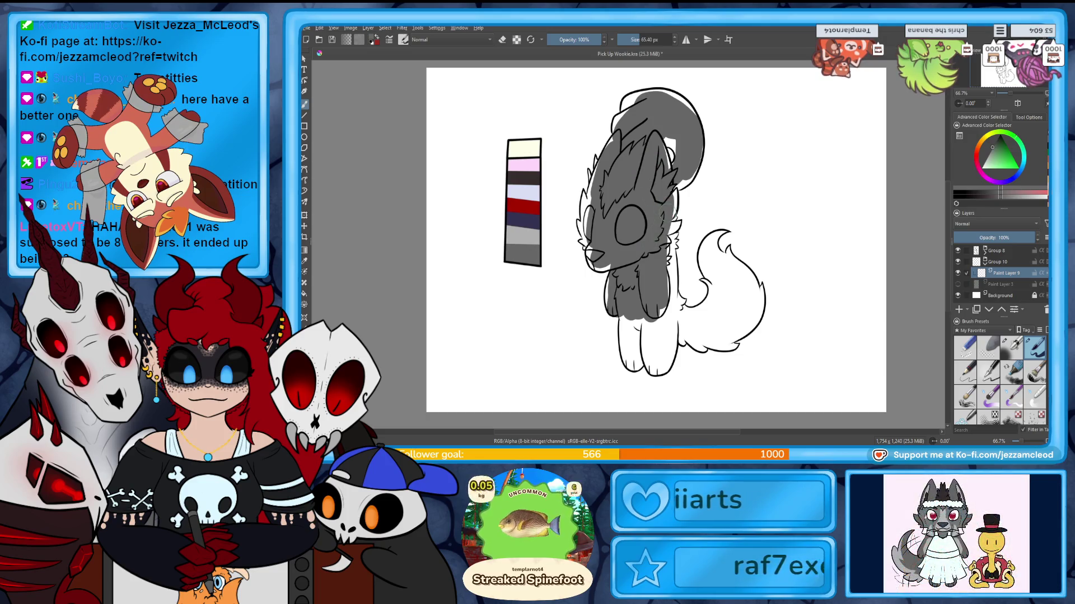
Fill the lower leg, right side of the body and the tail with grey, covering white gaps.
left_click_drag(649, 340, 656, 370)
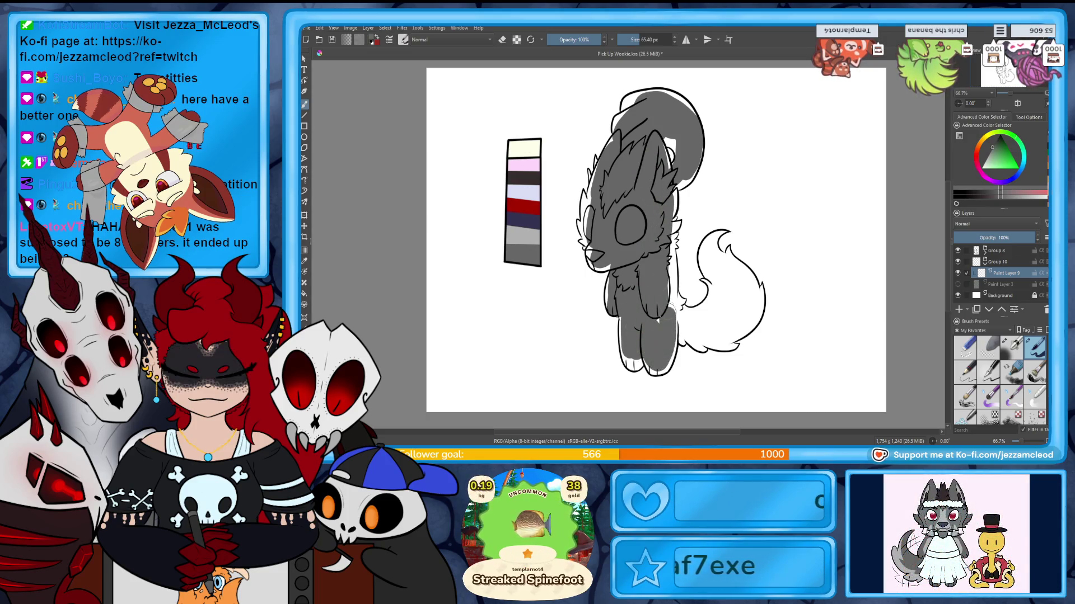
mouse_move(672, 239)
left_mouse_down()
mouse_move(670, 286)
mouse_move(721, 323)
left_mouse_up()
mouse_move(724, 257)
left_mouse_down()
mouse_move(702, 311)
mouse_move(712, 248)
mouse_move(742, 307)
left_mouse_up()
left_click_drag(731, 307, 741, 337)
left_click_drag(754, 279, 754, 301)
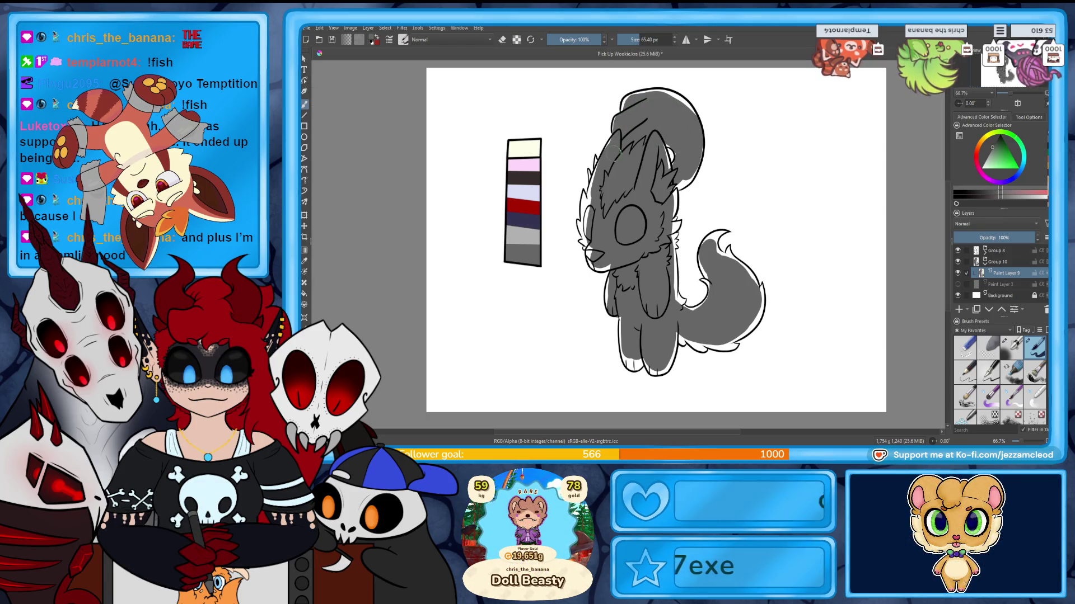
scroll(672, 256, "up", 1)
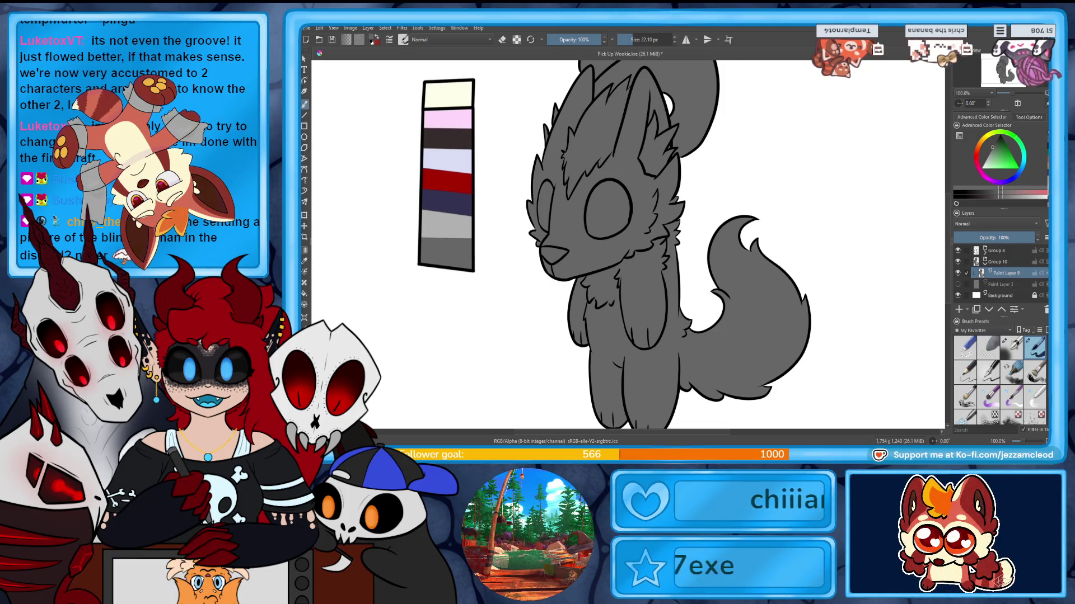
Select the whole grey wolf silhouette with the similar-colour selection.
left_click(571, 302)
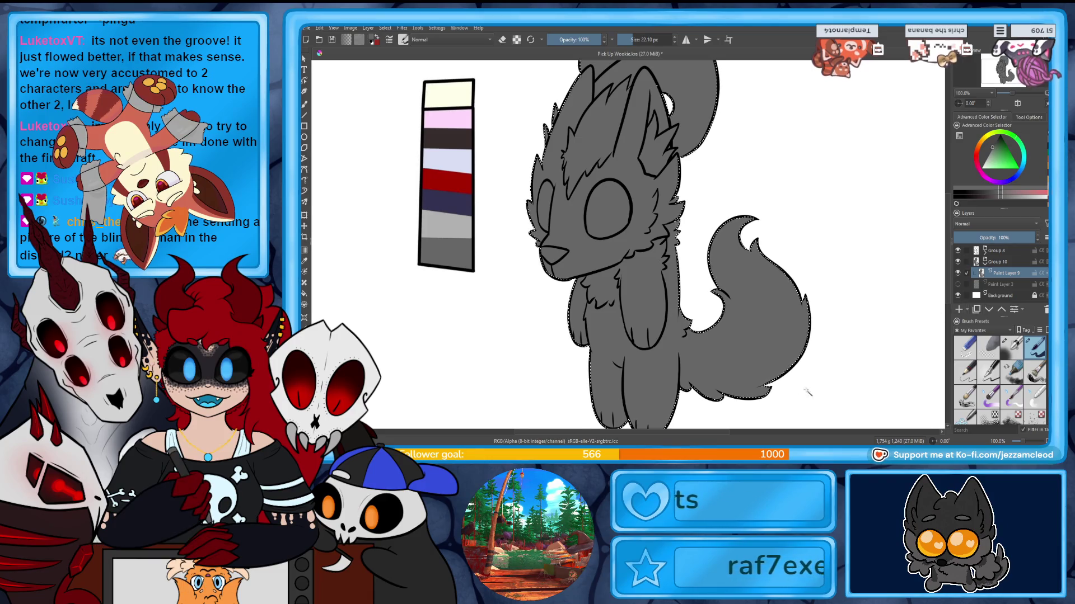
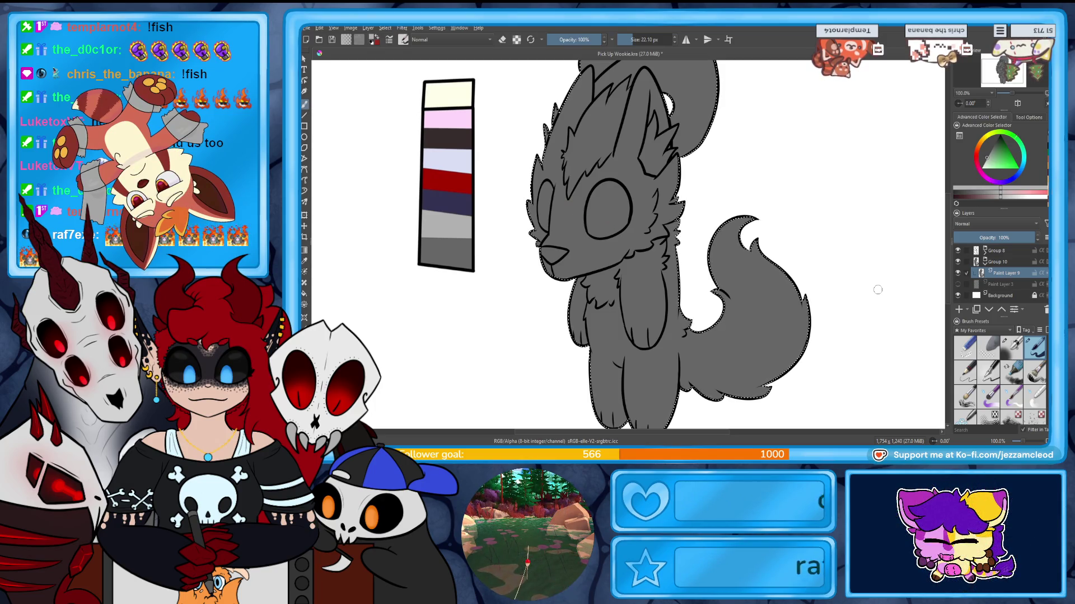
Add a new paint layer and begin light grey shading inside the wolf's ear.
left_click(958, 296)
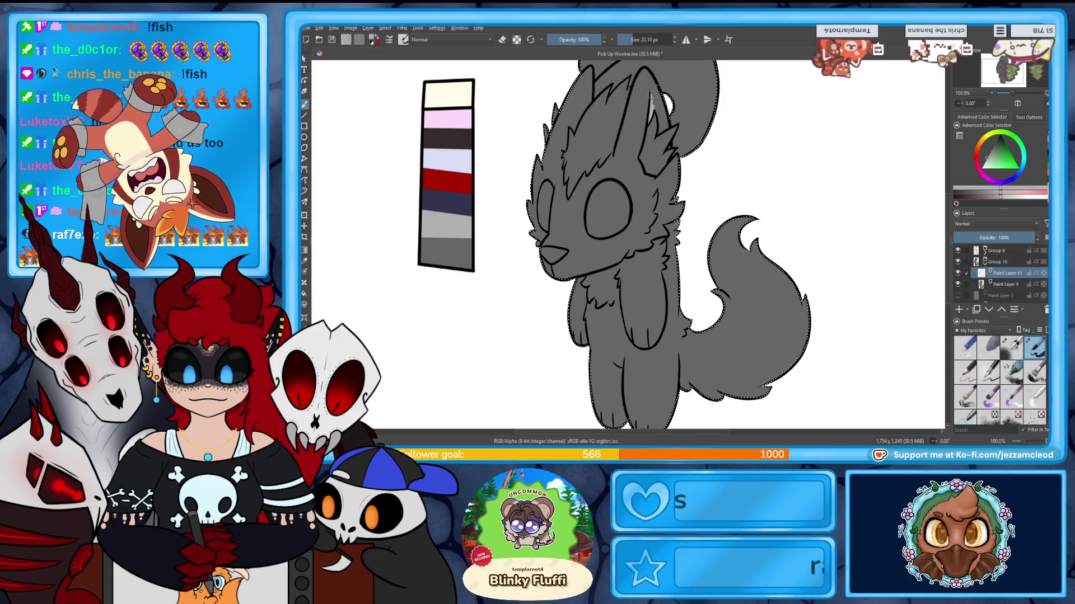
key("e")
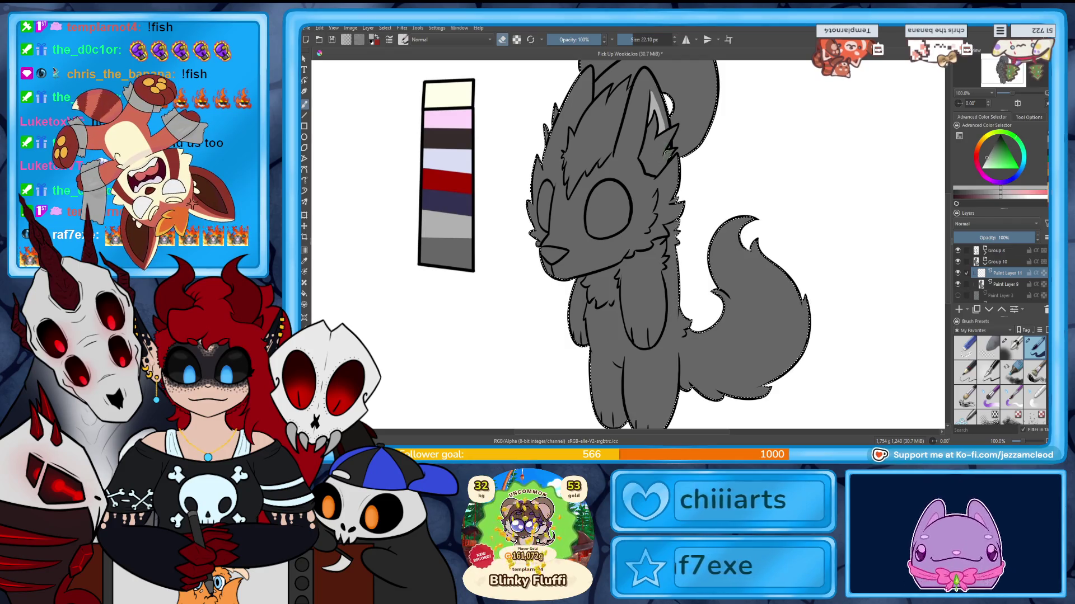
key("e")
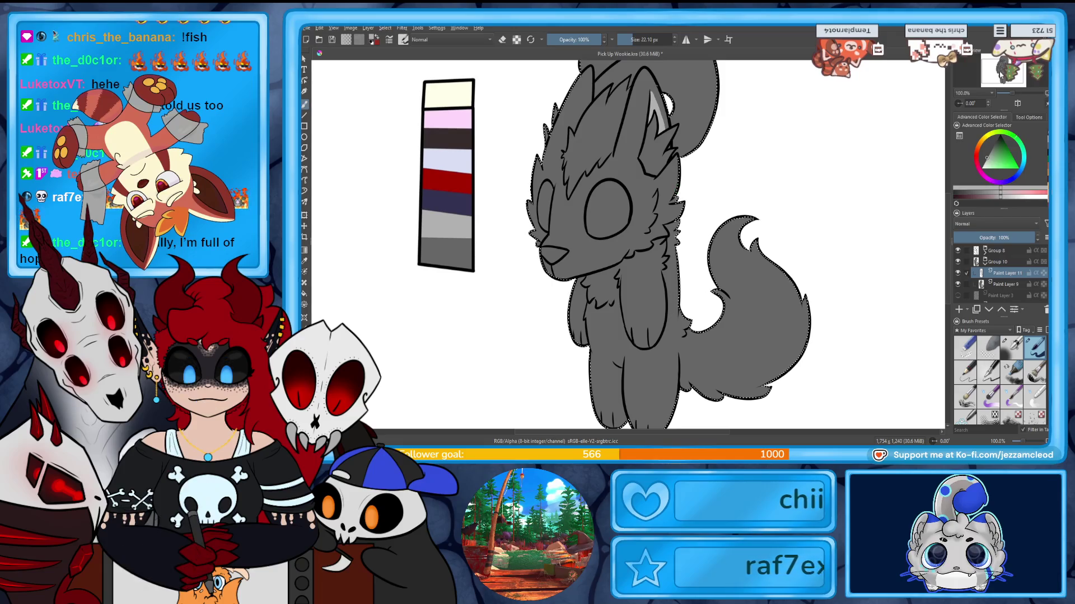
left_click_drag(678, 189, 696, 158)
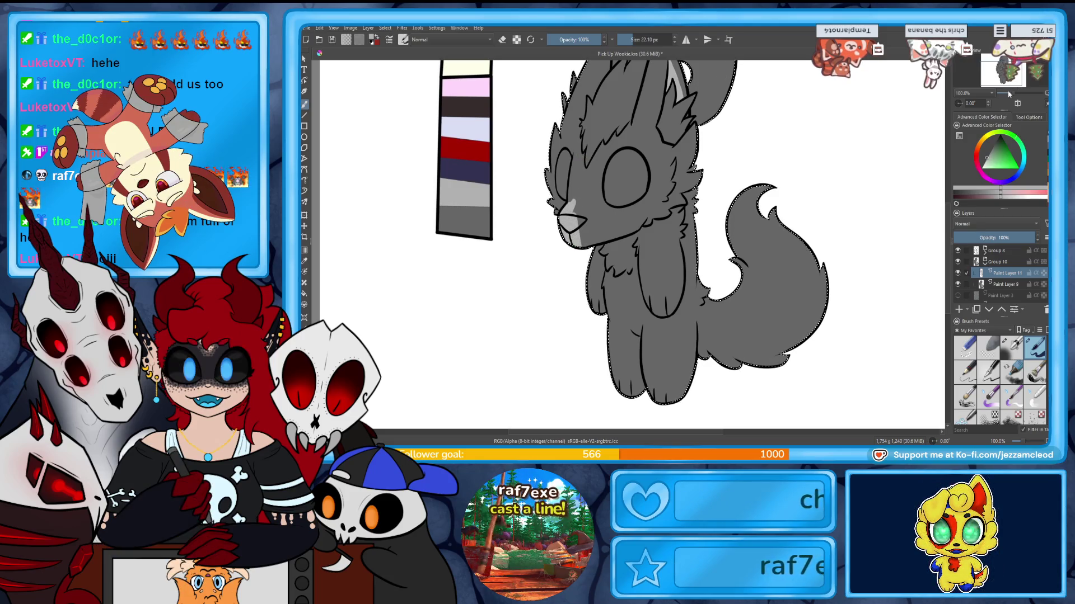
scroll(580, 65, "up", 1)
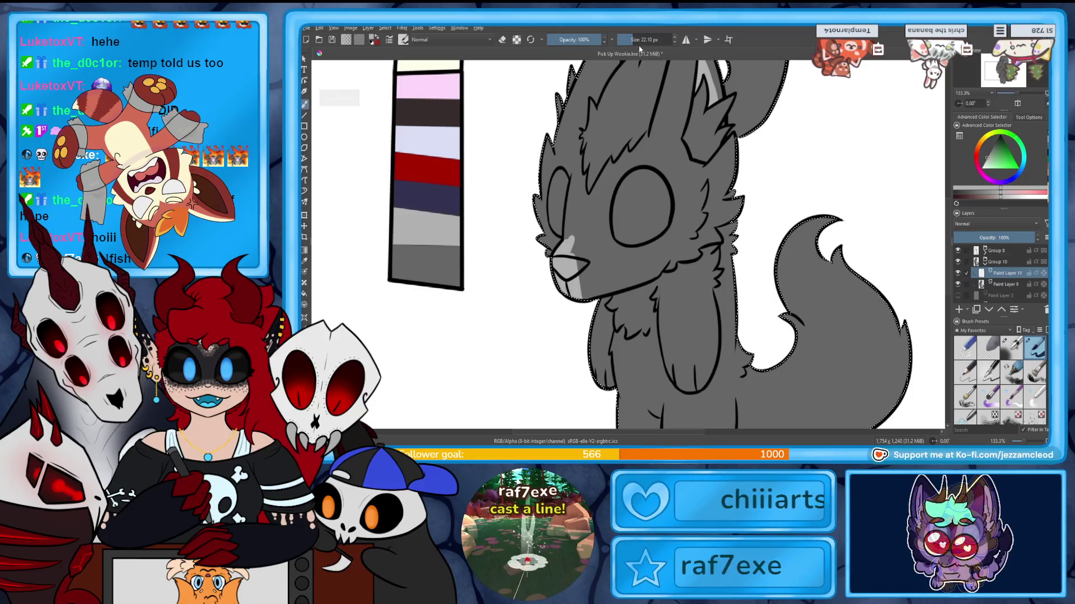
With a smaller brush, paint a light grey blaze down the forehead and side of the face, erasing stray edges.
mouse_move(639, 48)
left_mouse_down()
mouse_move(579, 168)
mouse_move(566, 239)
left_mouse_up()
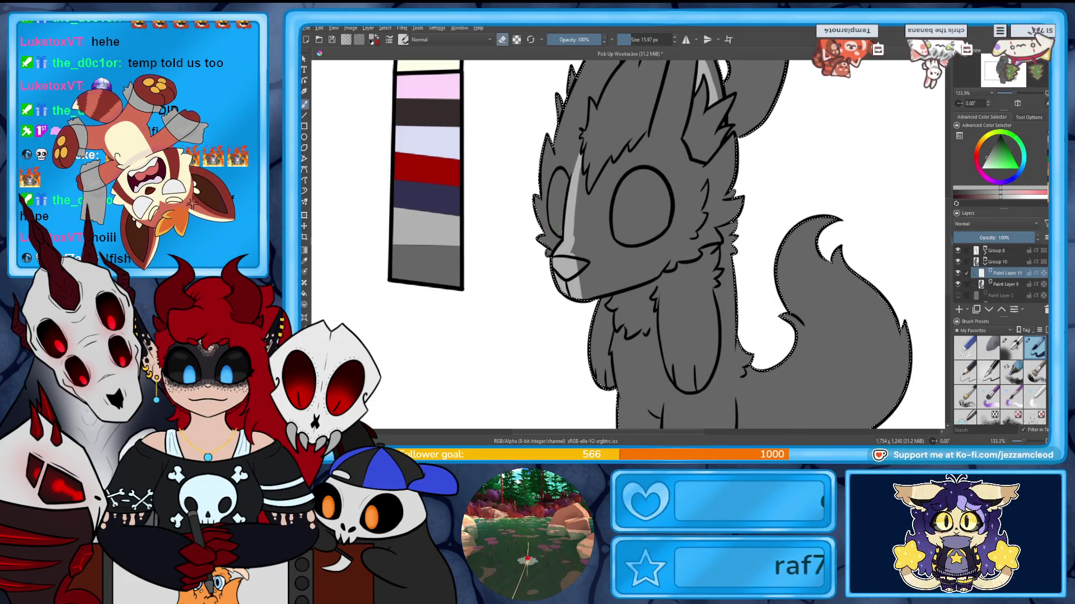
left_click_drag(580, 161, 573, 224)
key("e")
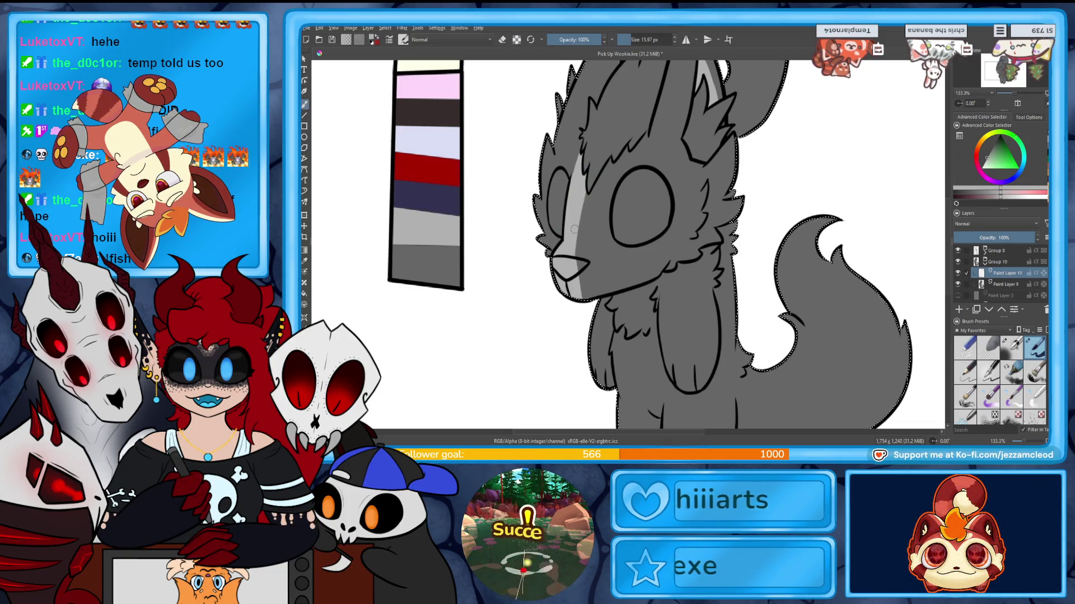
left_click_drag(613, 158, 594, 256)
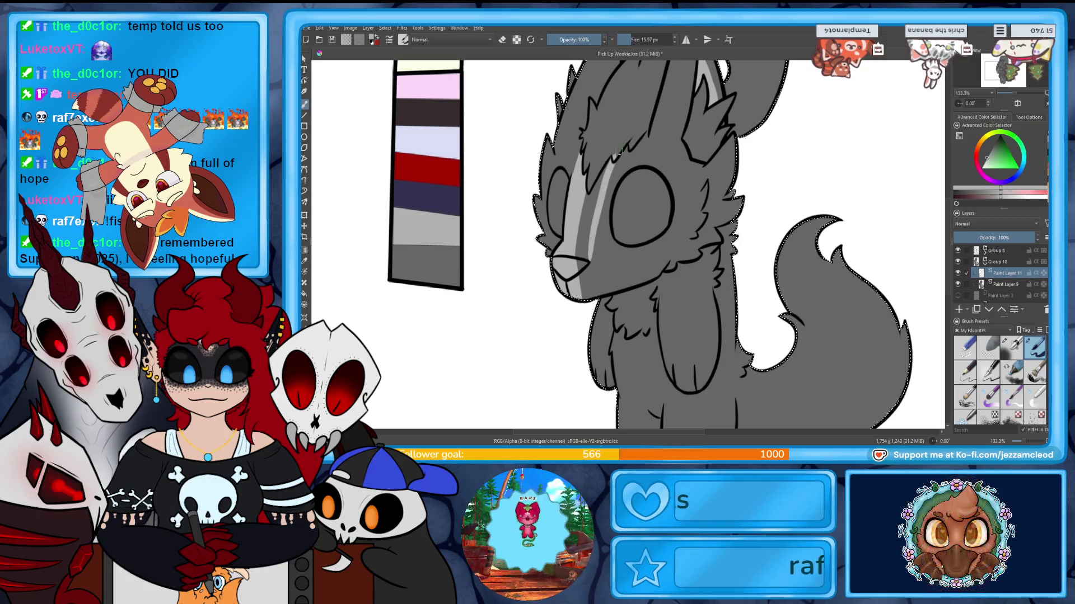
left_click_drag(589, 212, 576, 256)
key("e")
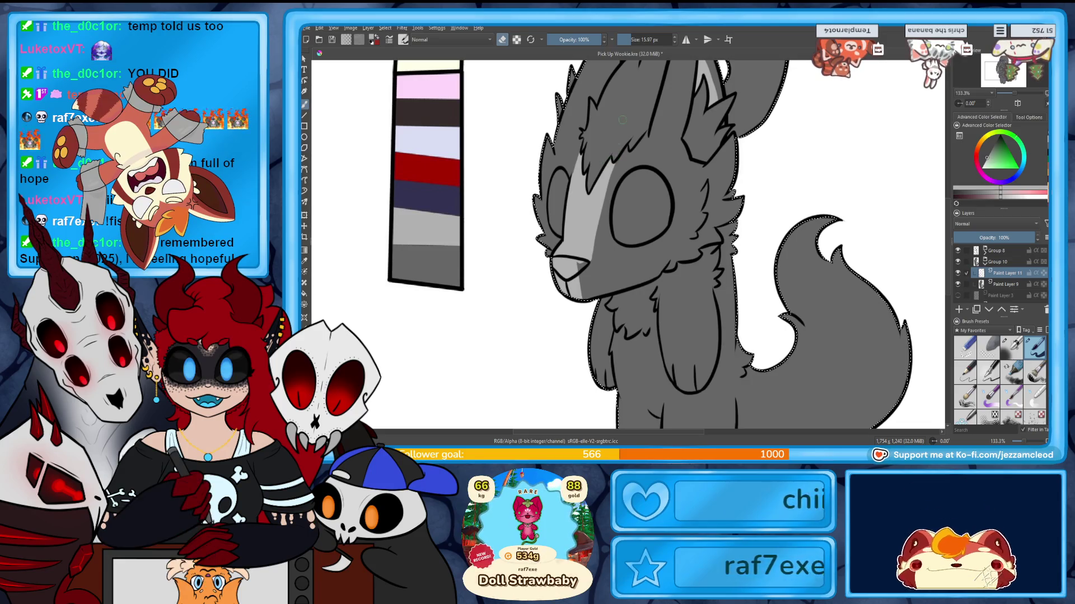
key("e")
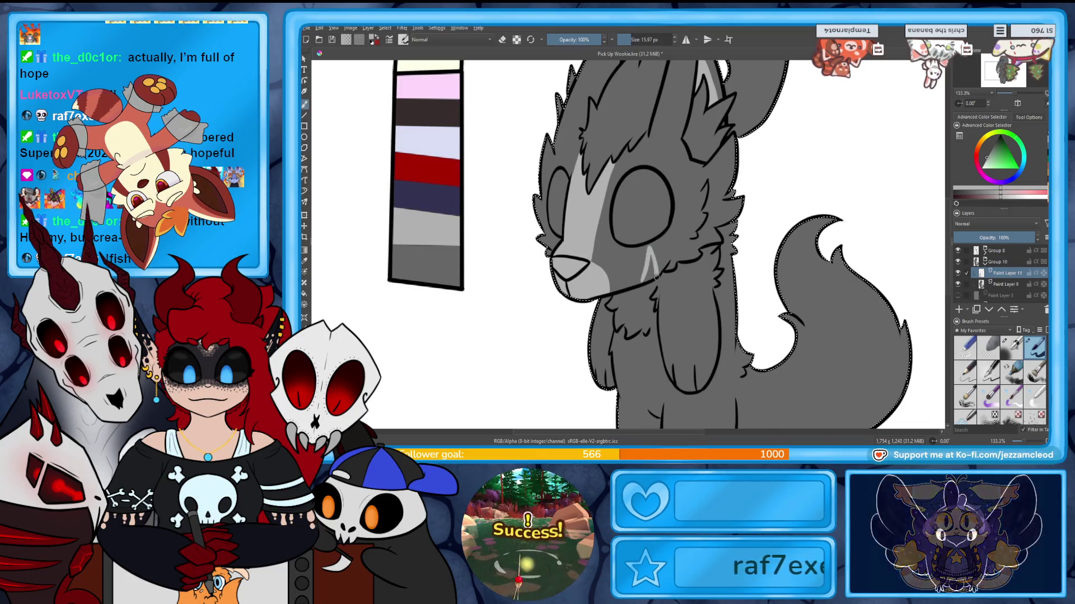
Paint light grey on the wolf's cheek and throat, then bring the chest and legs into view.
left_click_drag(648, 250, 645, 282)
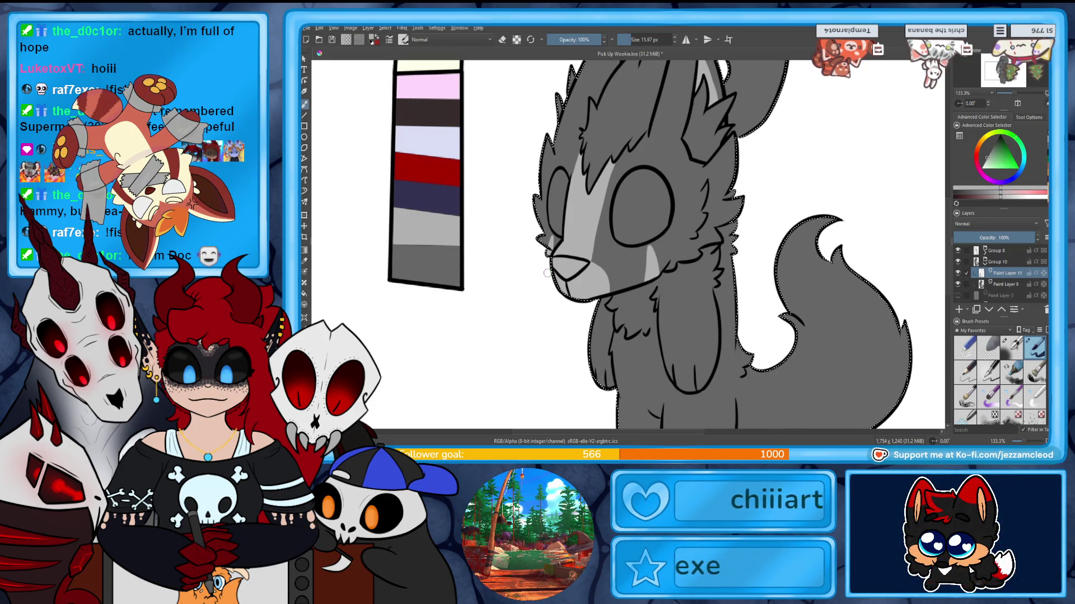
key("e")
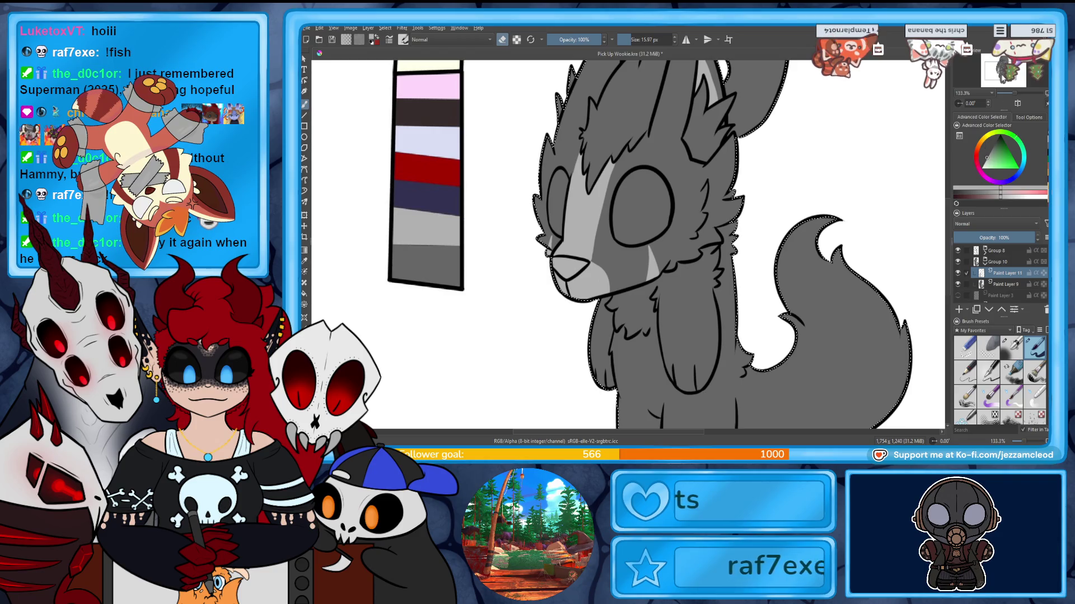
left_click_drag(629, 243, 647, 278)
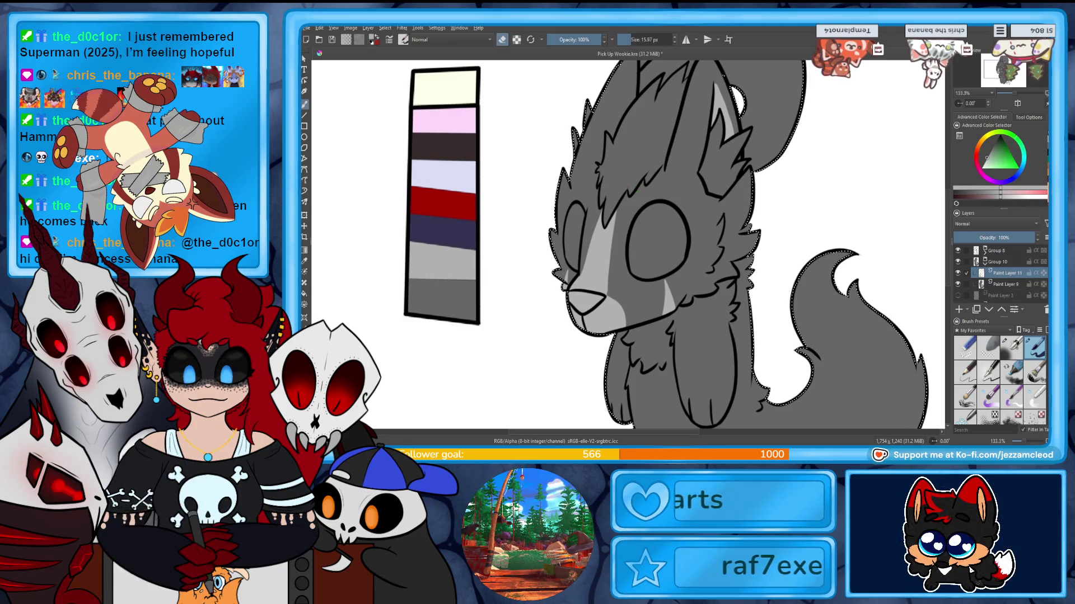
left_click_drag(636, 189, 611, 89)
left_click_drag(639, 252, 629, 143)
mouse_move(630, 253)
left_mouse_down()
mouse_move(626, 210)
mouse_move(642, 277)
left_mouse_up()
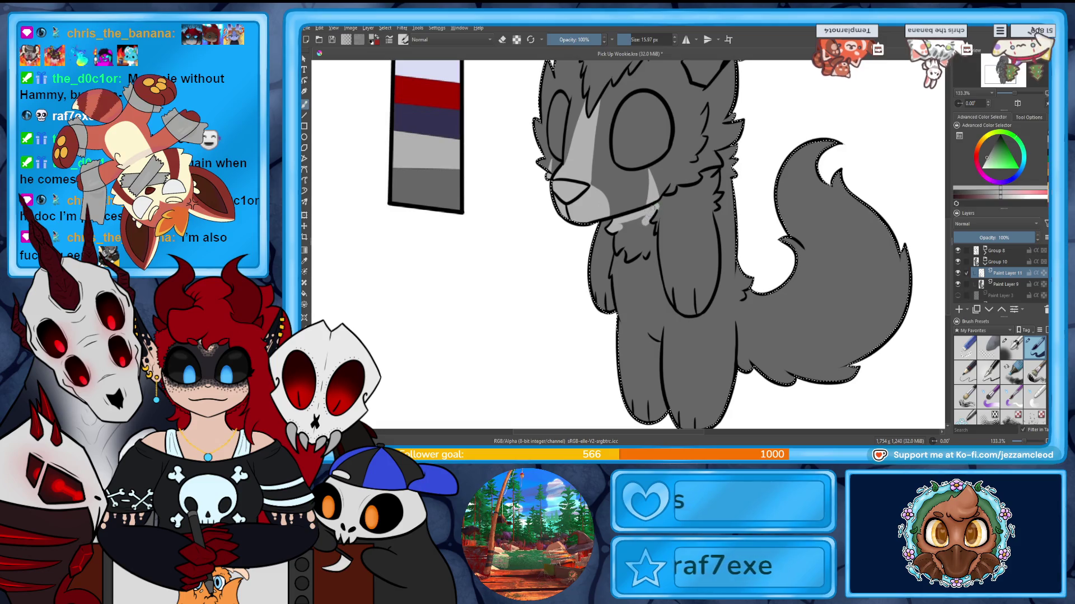
Paint light grey on the chest and a stripe running down the front leg.
left_click_drag(616, 234, 628, 250)
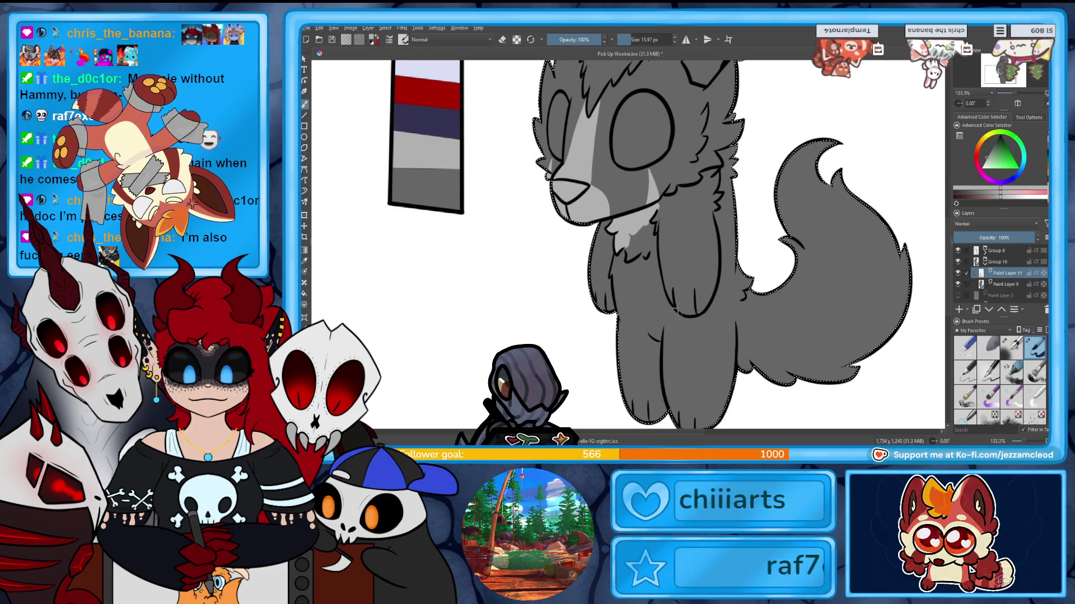
left_click_drag(638, 318, 659, 339)
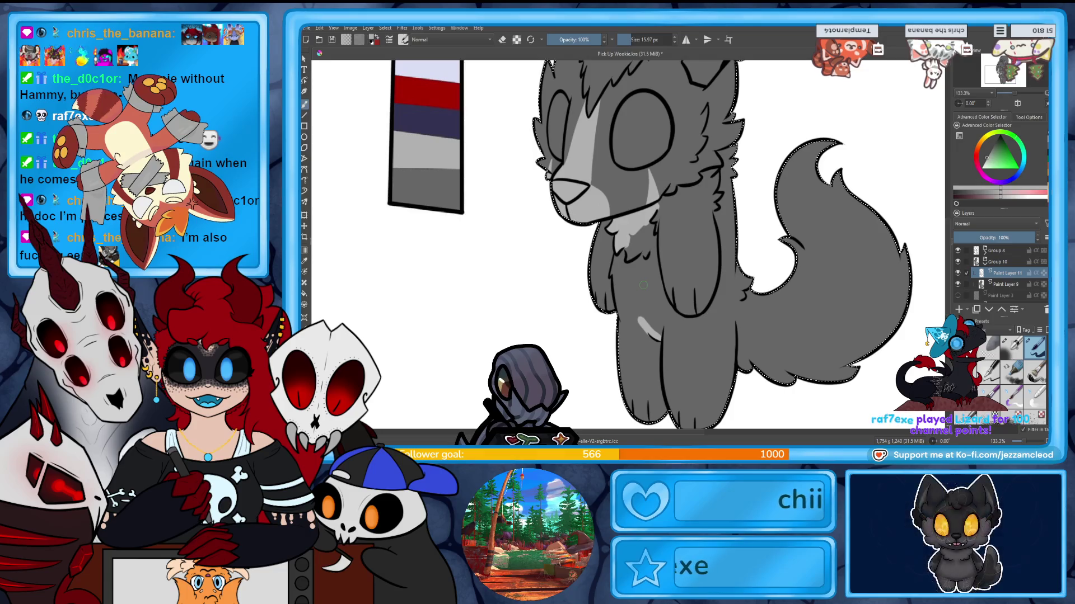
left_click_drag(635, 283, 659, 357)
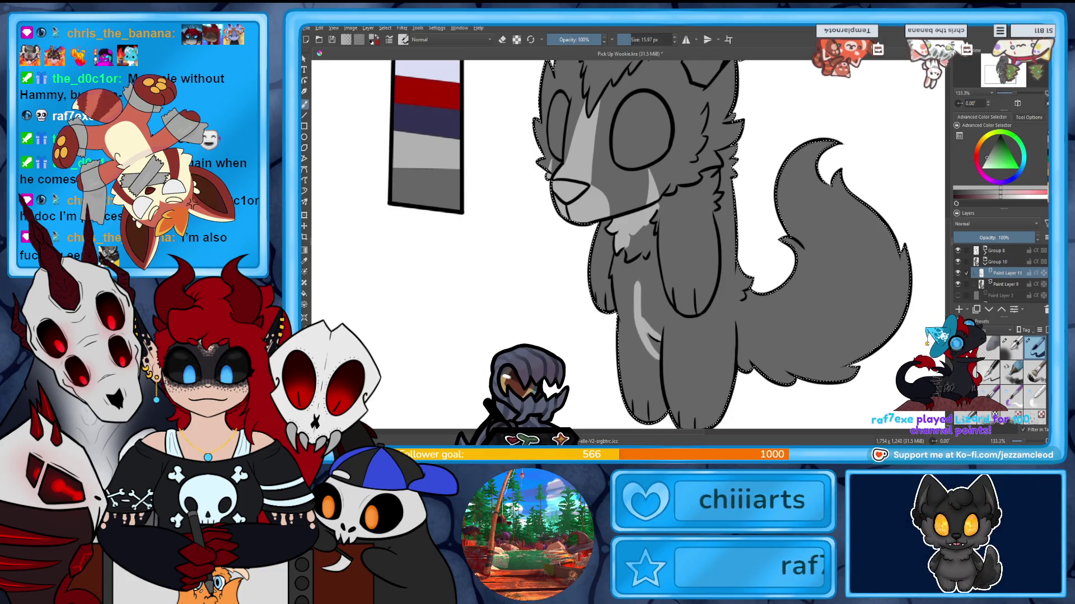
mouse_move(615, 269)
left_mouse_down()
mouse_move(636, 290)
mouse_move(629, 250)
mouse_move(643, 229)
left_mouse_up()
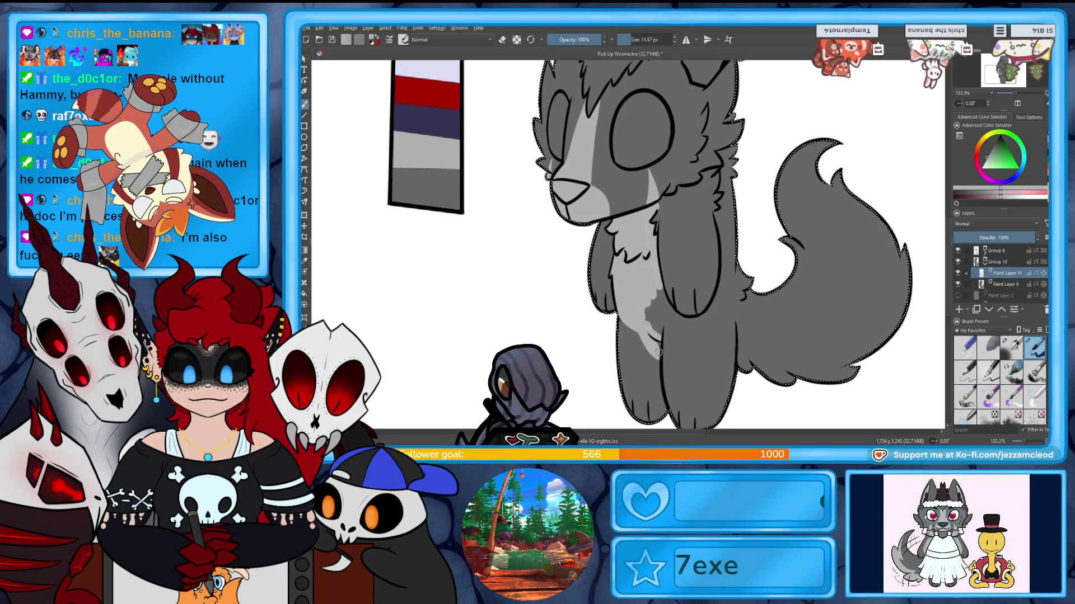
Fill out the chest patch down between the legs and refine the tail edge.
left_click_drag(655, 332, 650, 299)
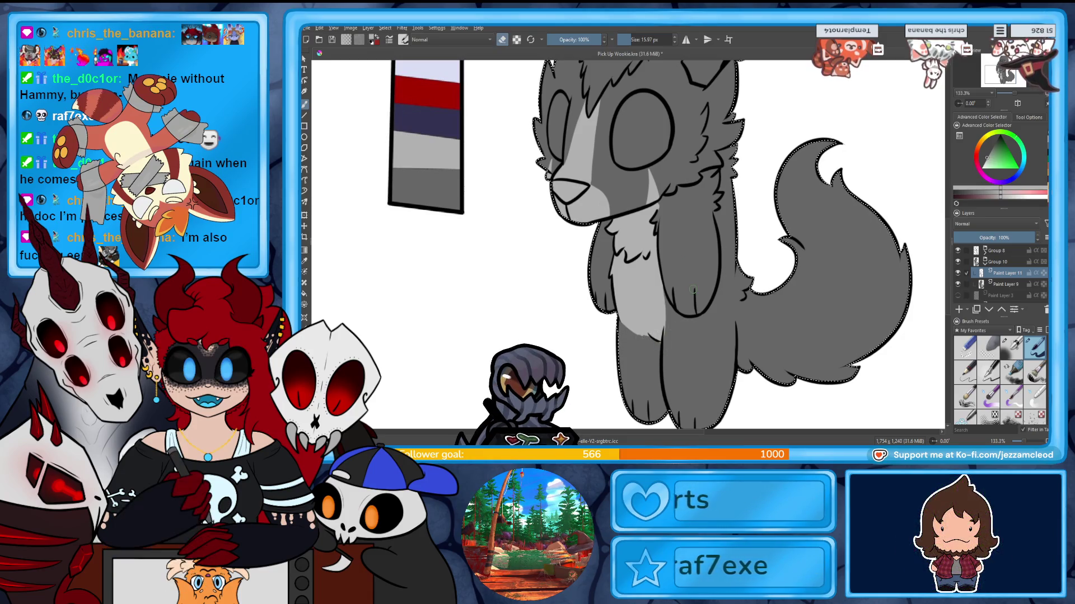
left_click_drag(790, 239, 753, 273)
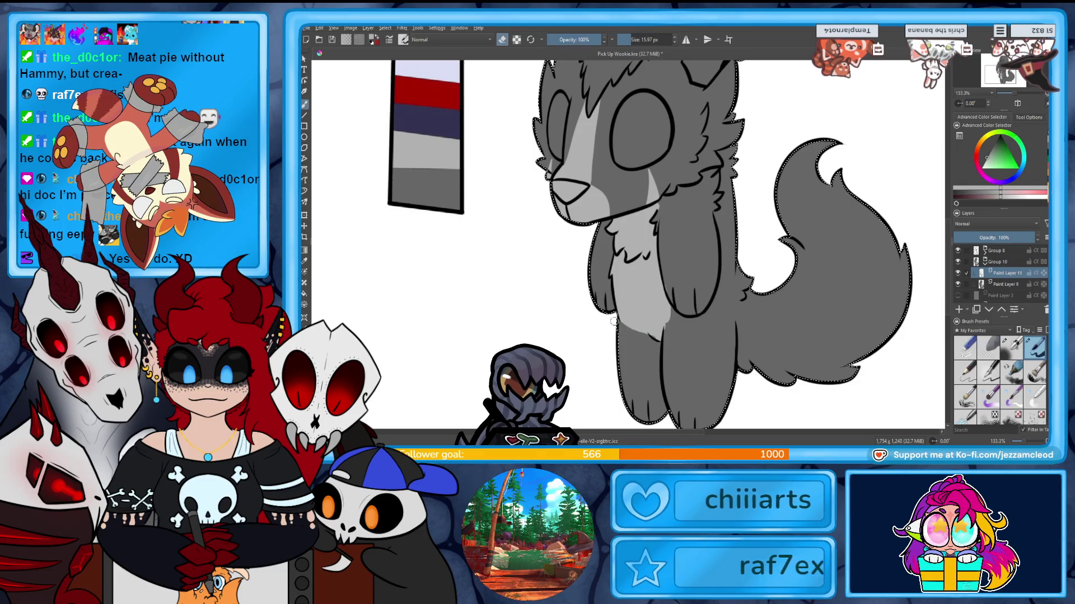
left_click_drag(636, 324, 659, 360)
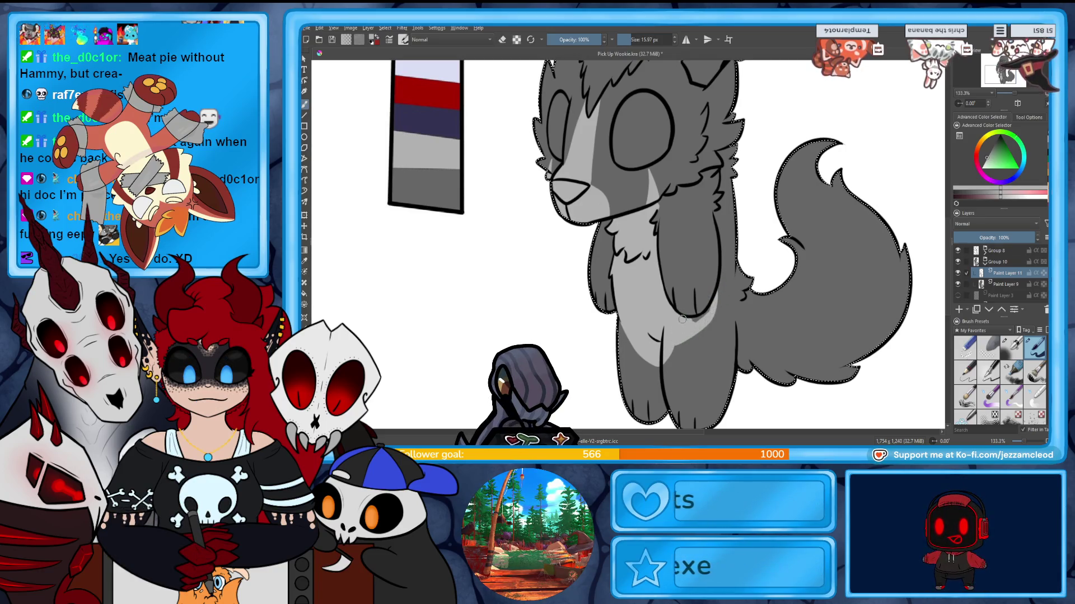
key("e")
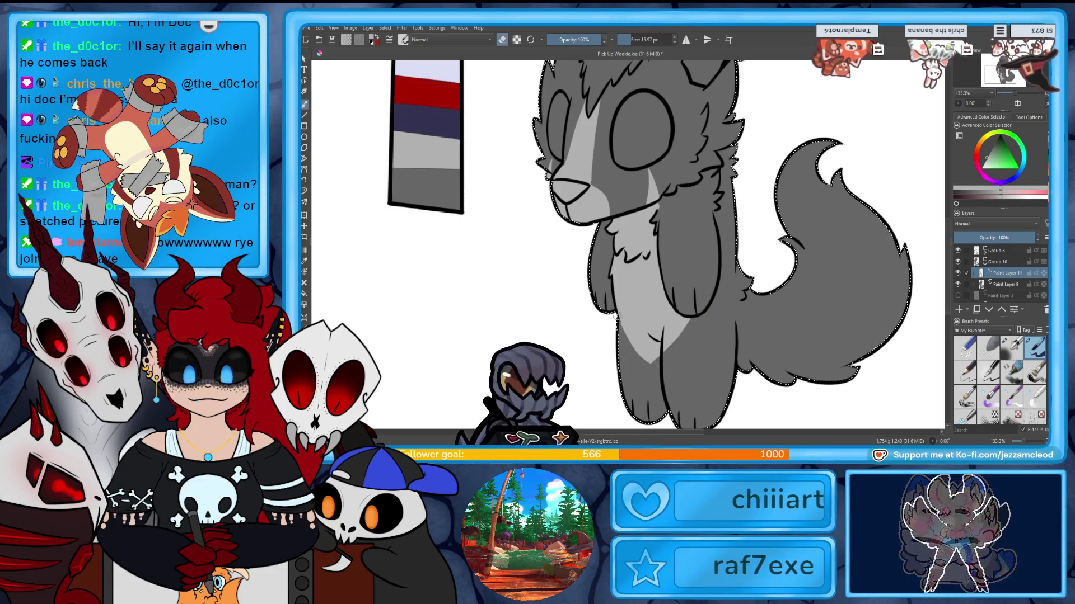
Trim and extend the light chest marking into a longer, fuller patch, then move to the belly.
mouse_move(630, 353)
left_mouse_down()
mouse_move(663, 332)
mouse_move(669, 366)
left_mouse_up()
key("e")
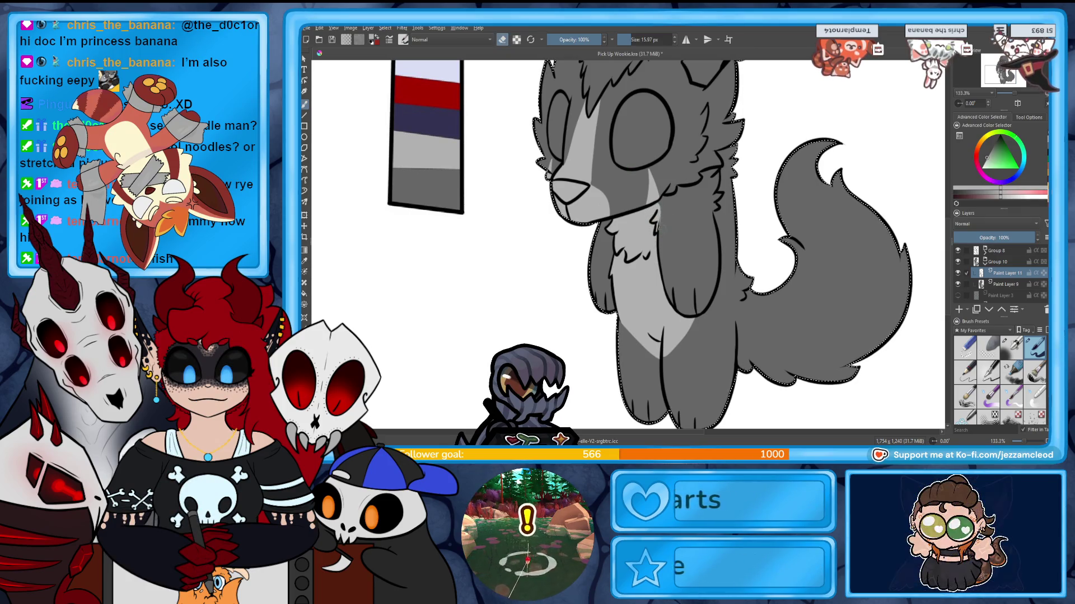
key("e")
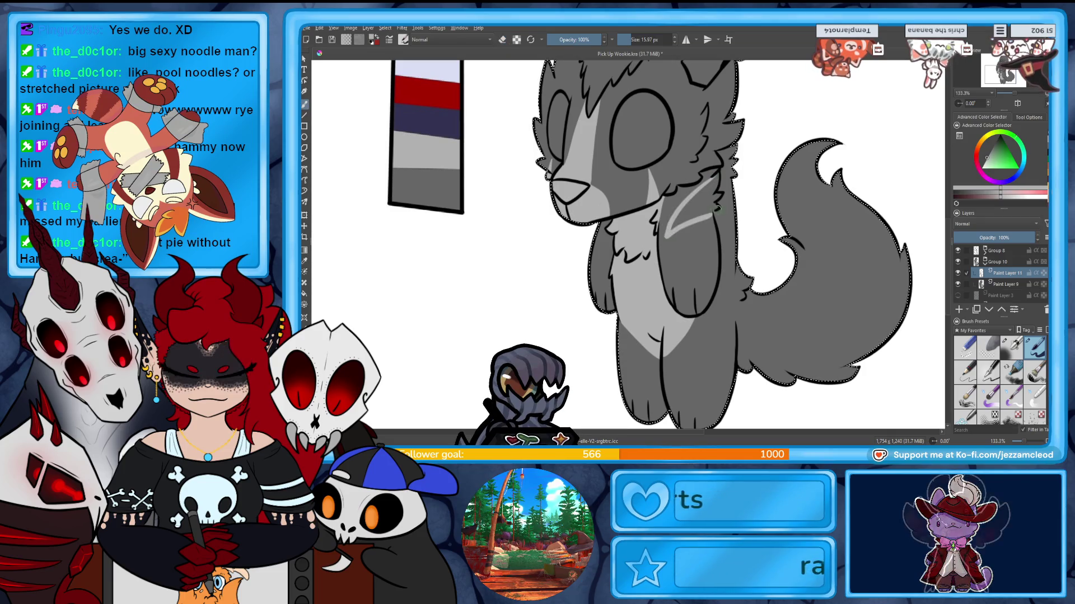
left_click_drag(669, 235, 712, 188)
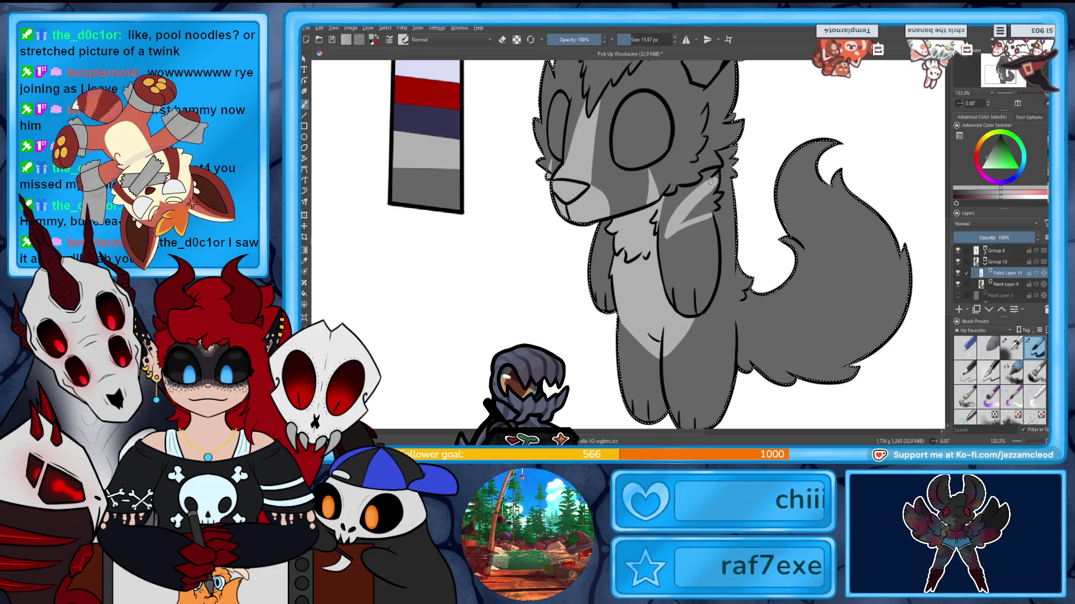
left_click_drag(687, 221, 705, 212)
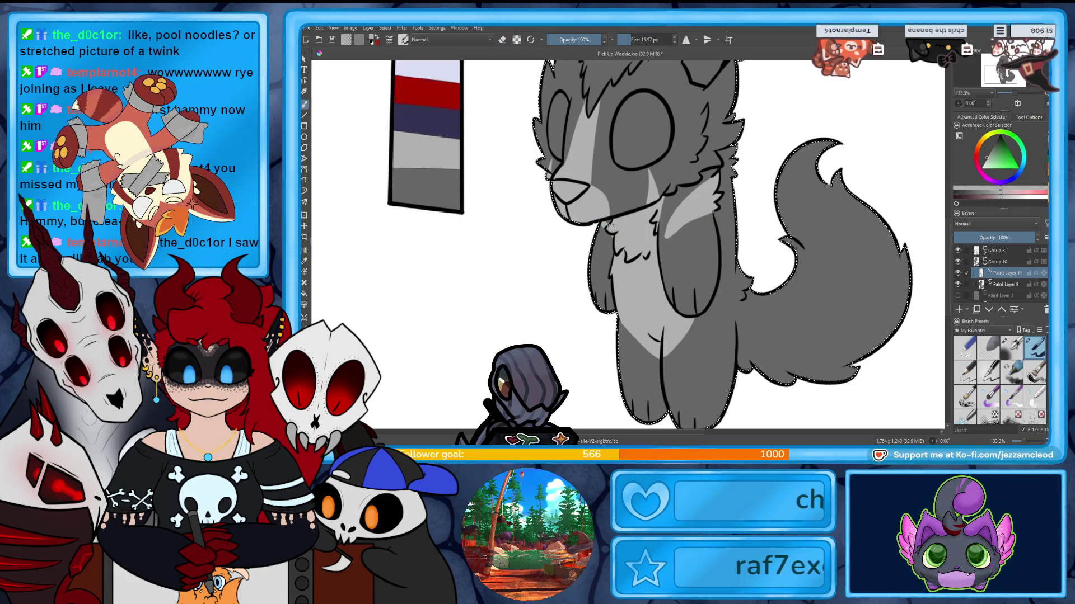
key("e")
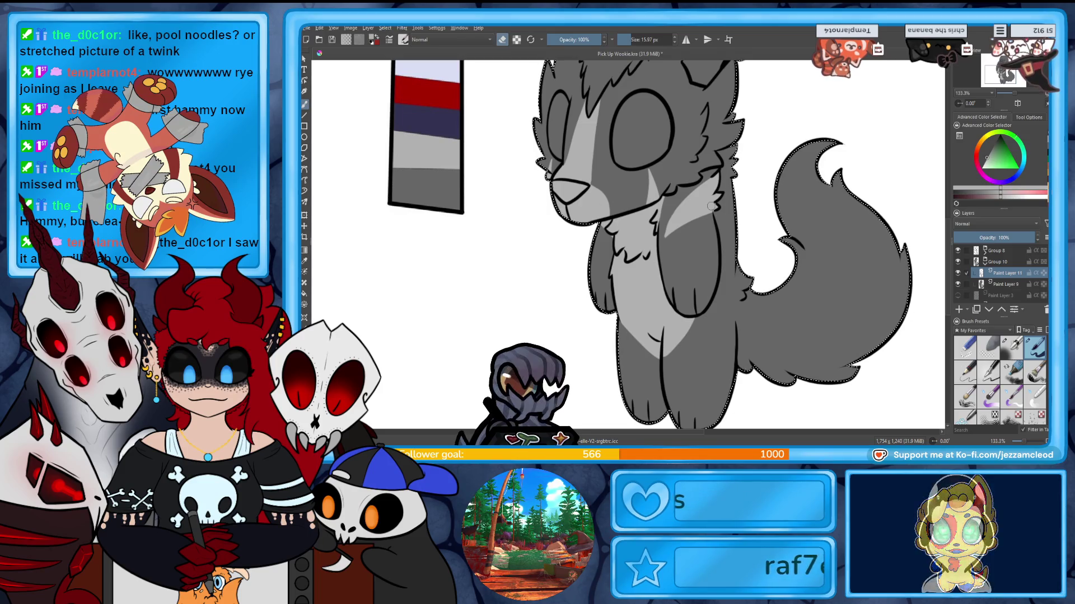
scroll(711, 205, "down", 1)
left_click_drag(714, 252, 778, 138)
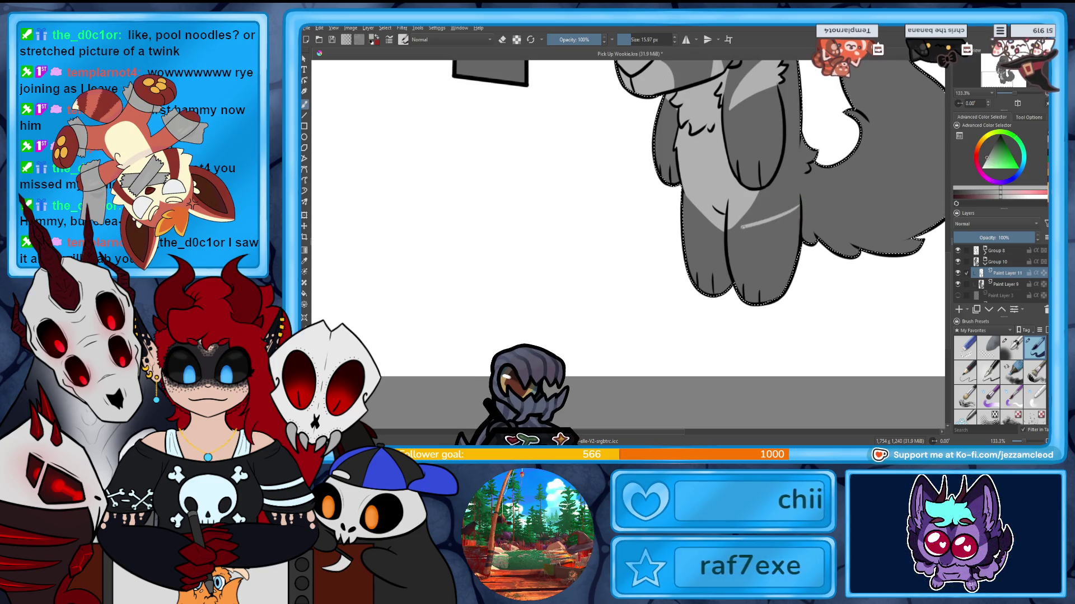
Paint light grey stripes across the belly, erasing and redrawing them to shape.
left_click_drag(797, 226, 736, 243)
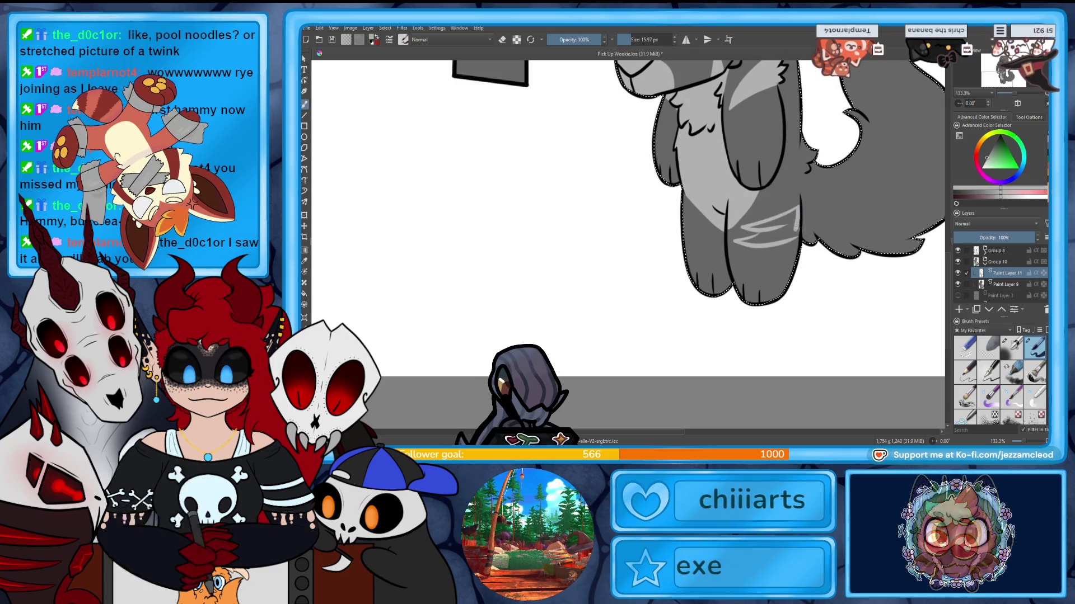
left_click_drag(795, 217, 741, 238)
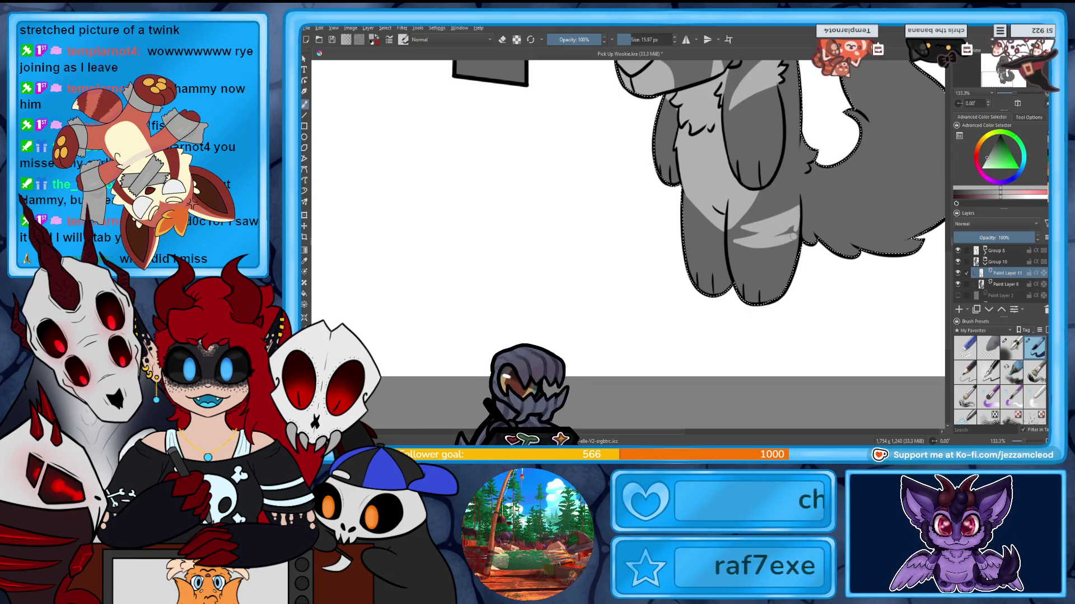
key("e")
left_click_drag(798, 229, 739, 239)
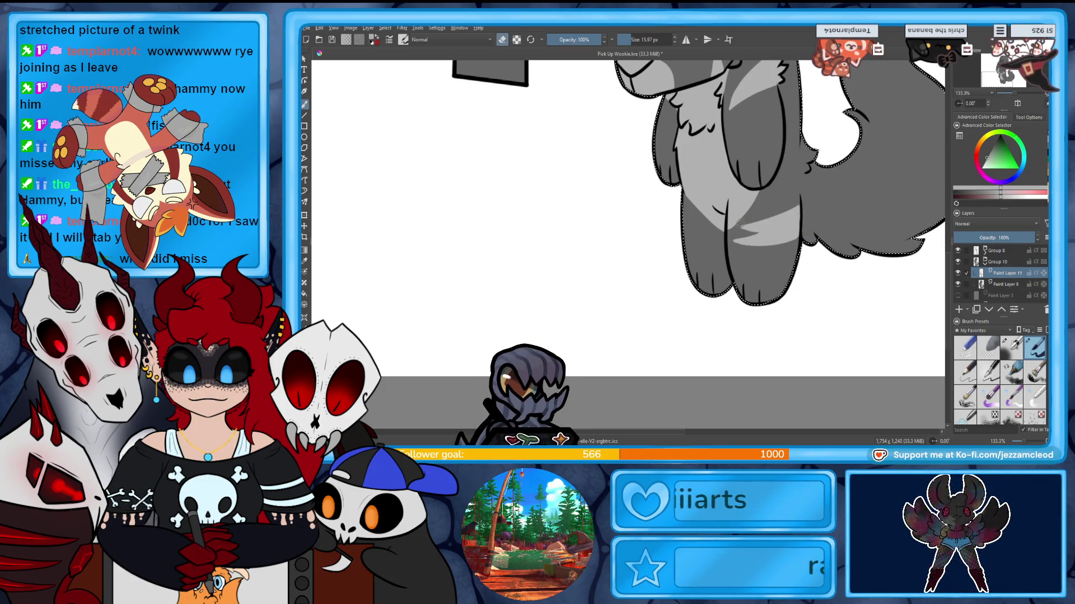
left_click_drag(691, 135, 671, 277)
left_click_drag(798, 215, 742, 227)
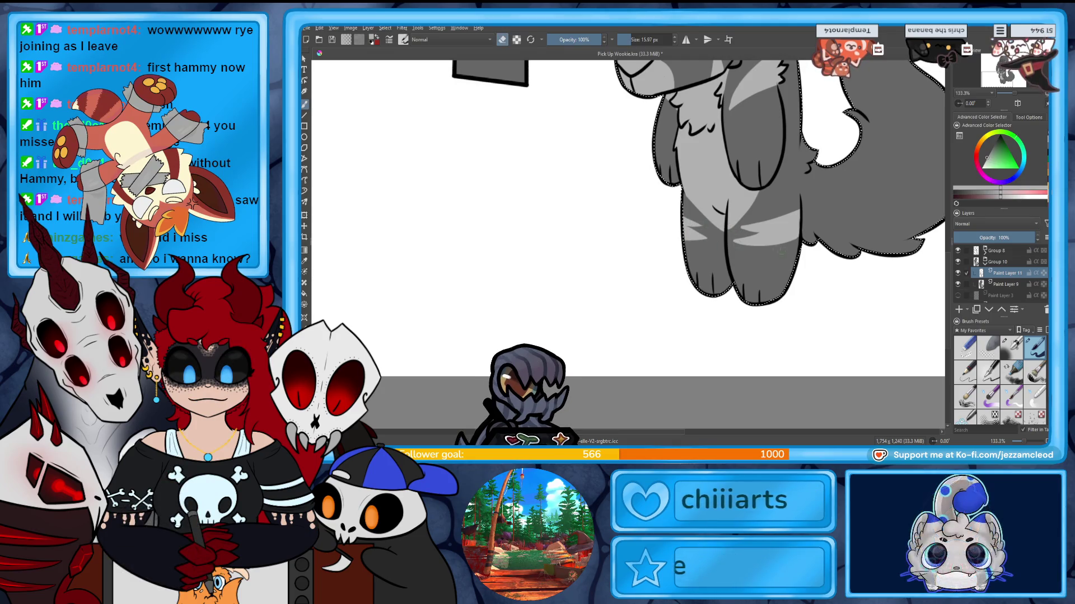
Pan out so the whole wolf and its tail are back in view.
key("e")
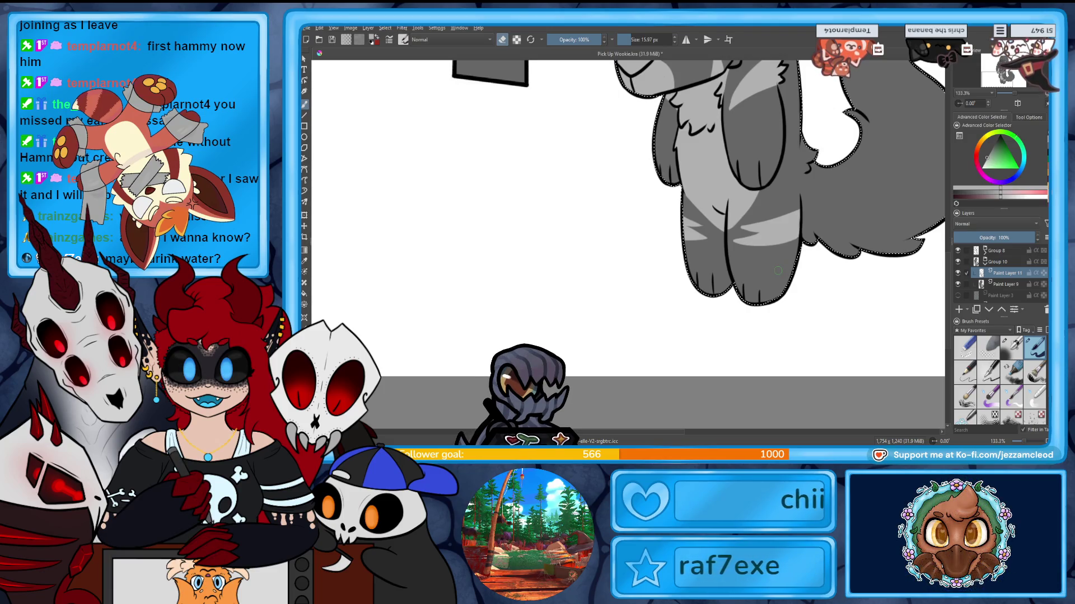
left_click_drag(638, 211, 550, 253)
left_click_drag(896, 188, 878, 240)
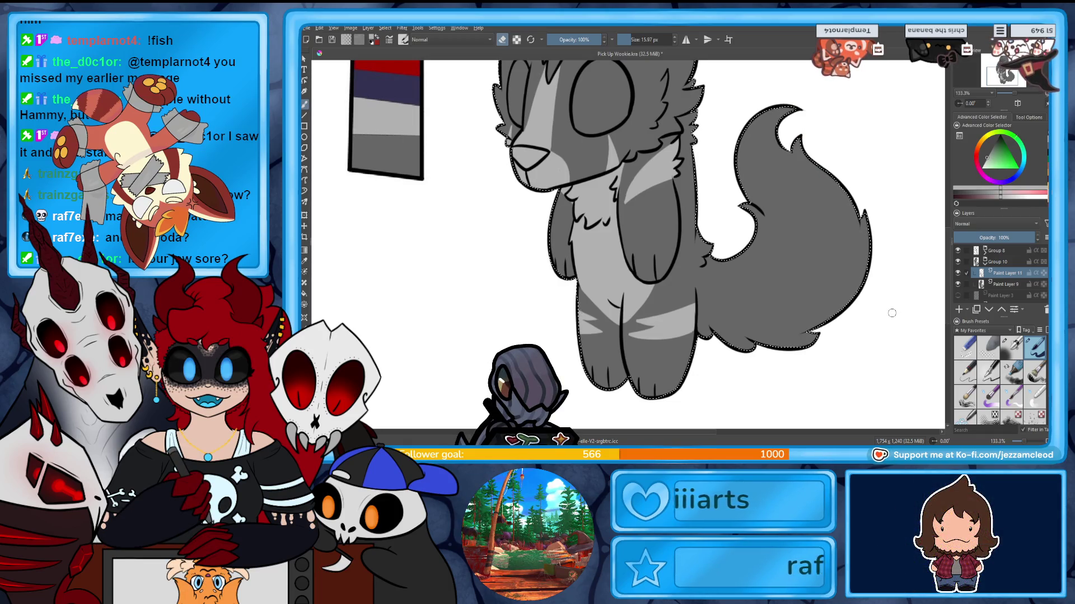
Paint a light crescent near the tail tip, undoing an unwanted stripe along the tail edge.
key("e")
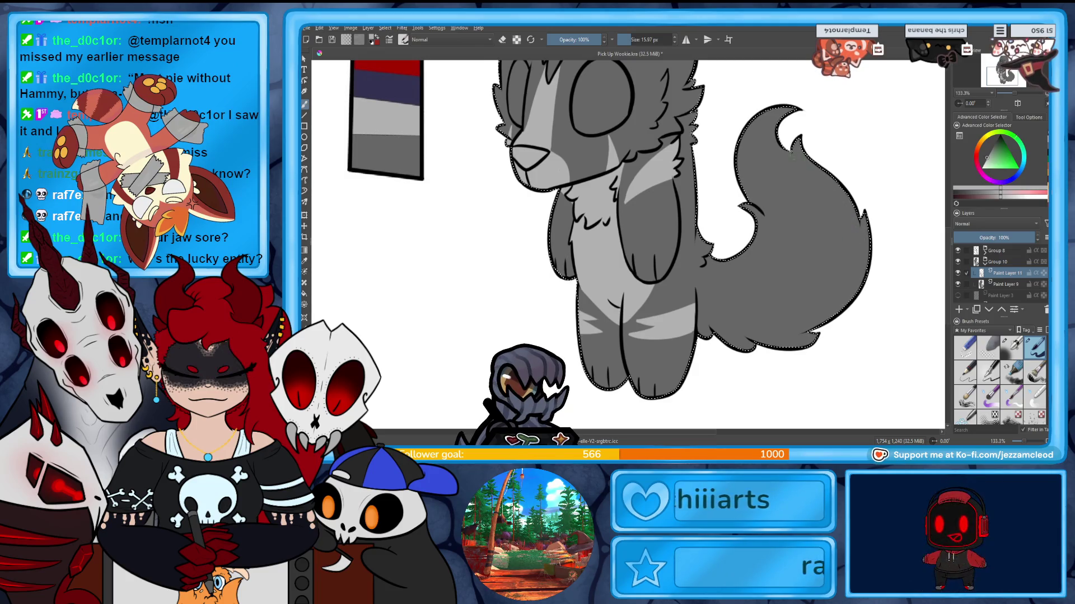
left_click_drag(796, 116, 781, 171)
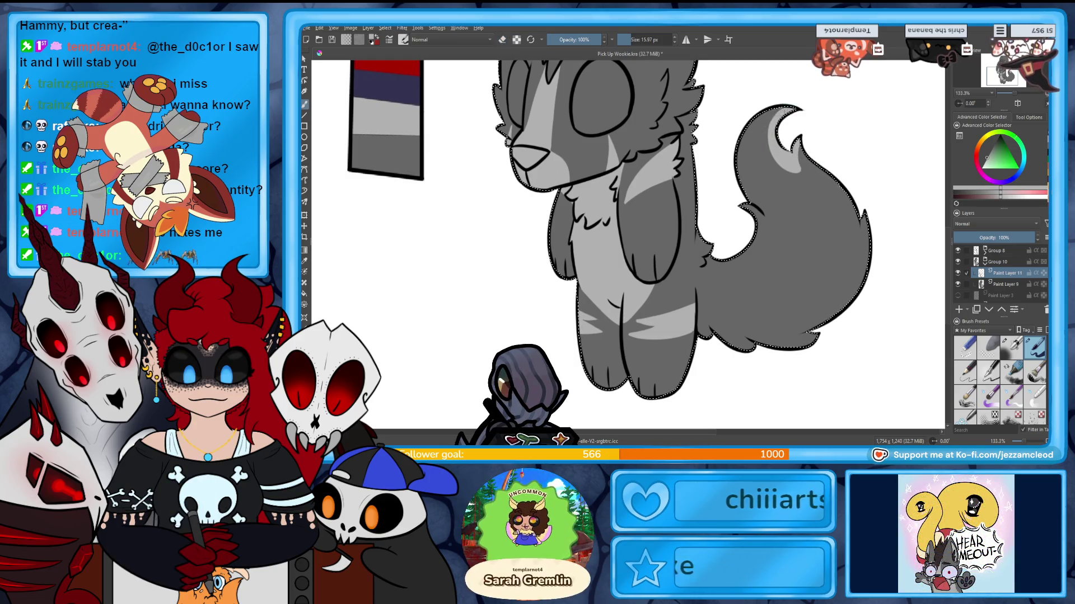
key("e")
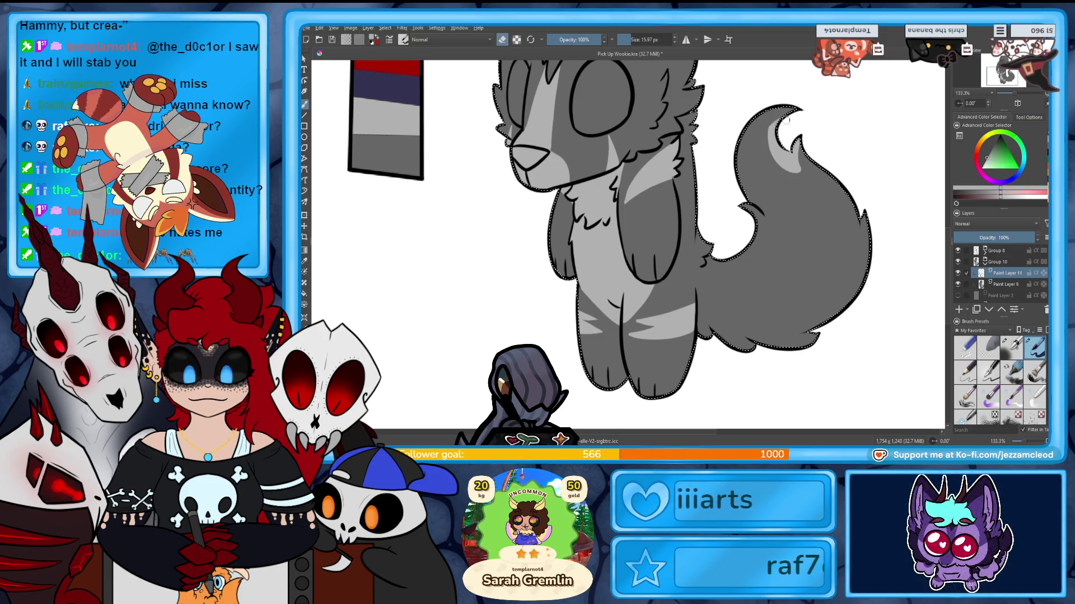
left_click_drag(791, 174, 798, 187)
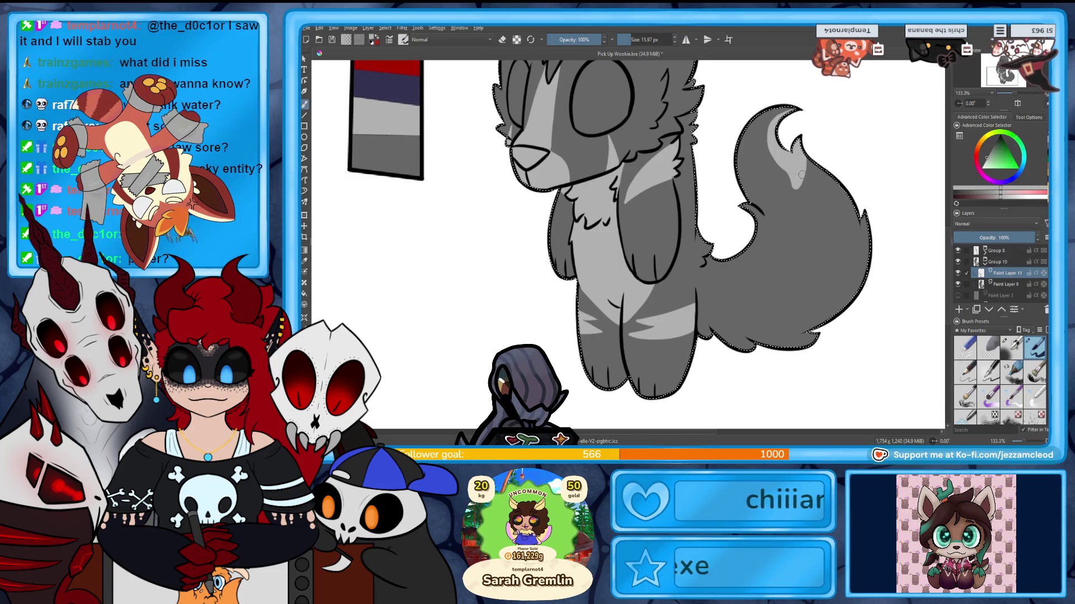
left_click_drag(865, 235, 807, 302)
left_click_drag(868, 202, 731, 347)
key("ctrl+z")
key("ctrl+z")
key("ctrl+z")
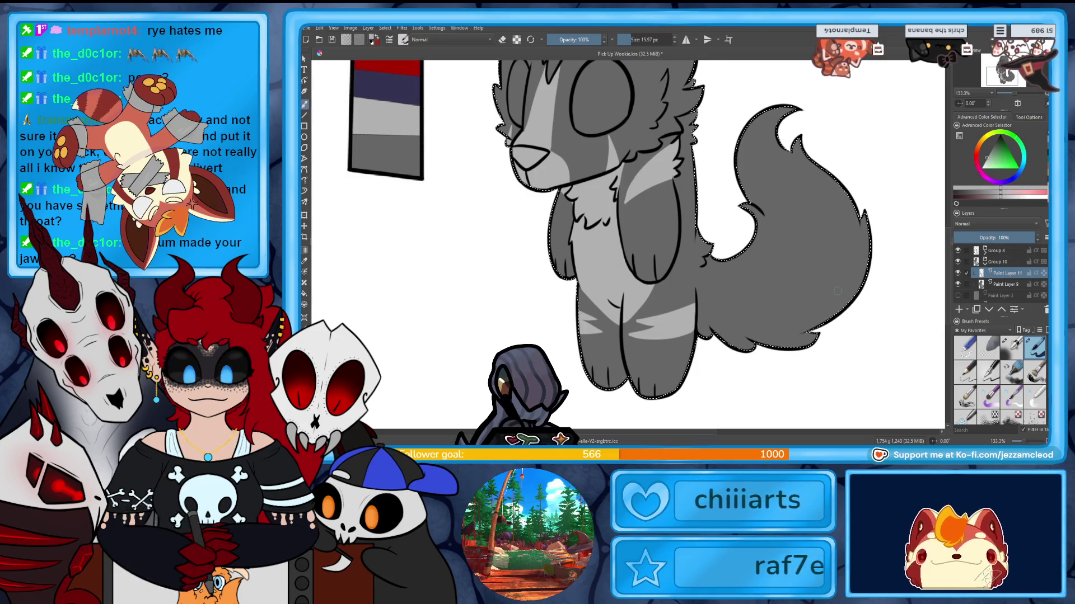
Add a light highlight inside the tail tip and adjust the brush size.
left_click_drag(795, 118, 773, 165)
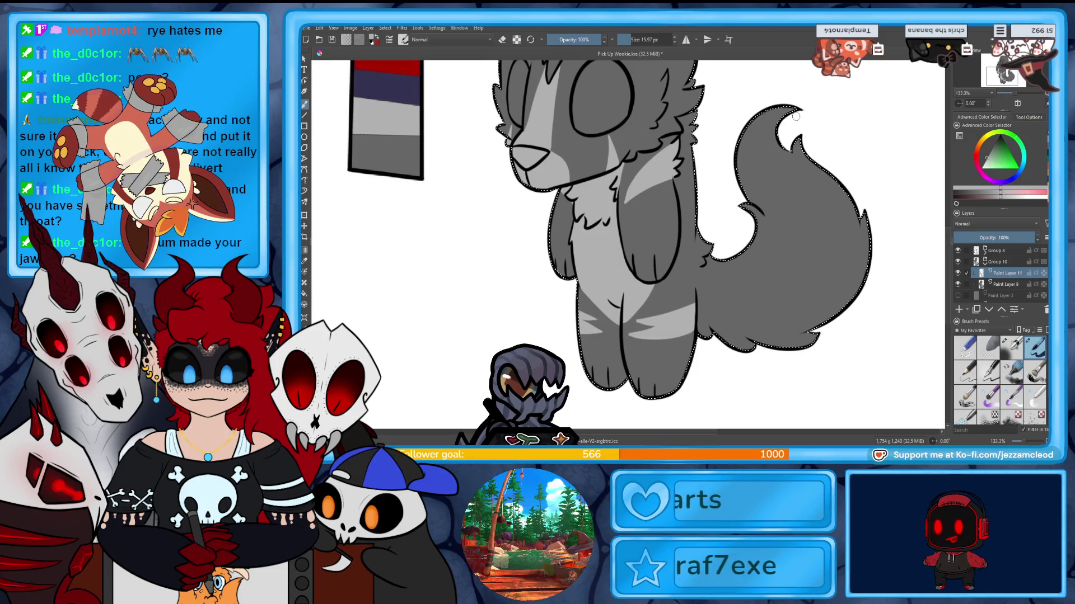
mouse_move(796, 118)
left_mouse_down()
mouse_move(802, 151)
mouse_move(797, 115)
left_mouse_up()
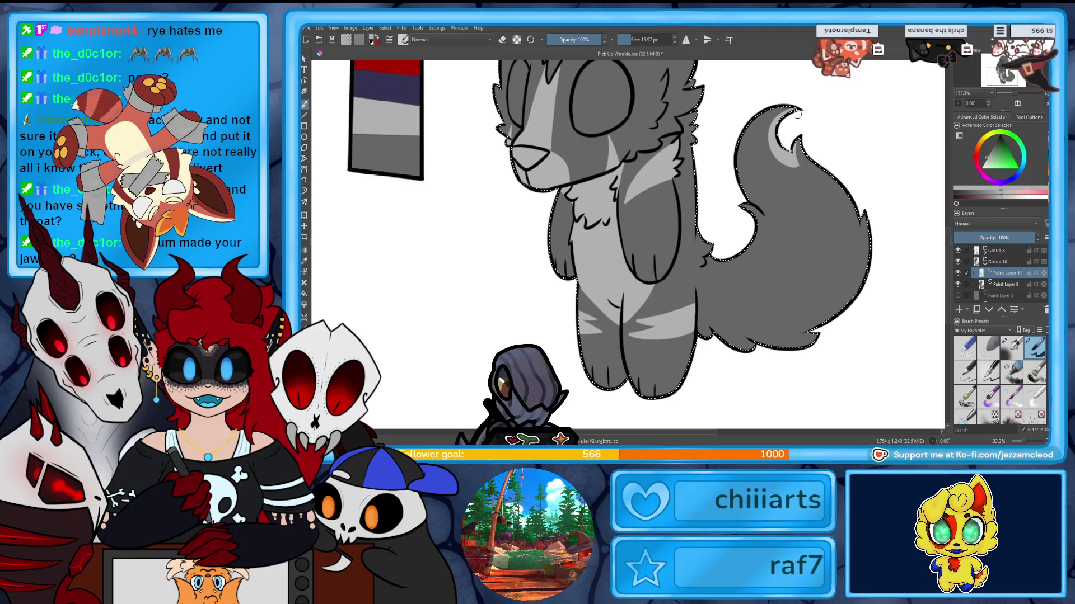
key("bracketleft")
key("bracketleft")
key("bracketleft")
key("bracketright")
key("bracketright")
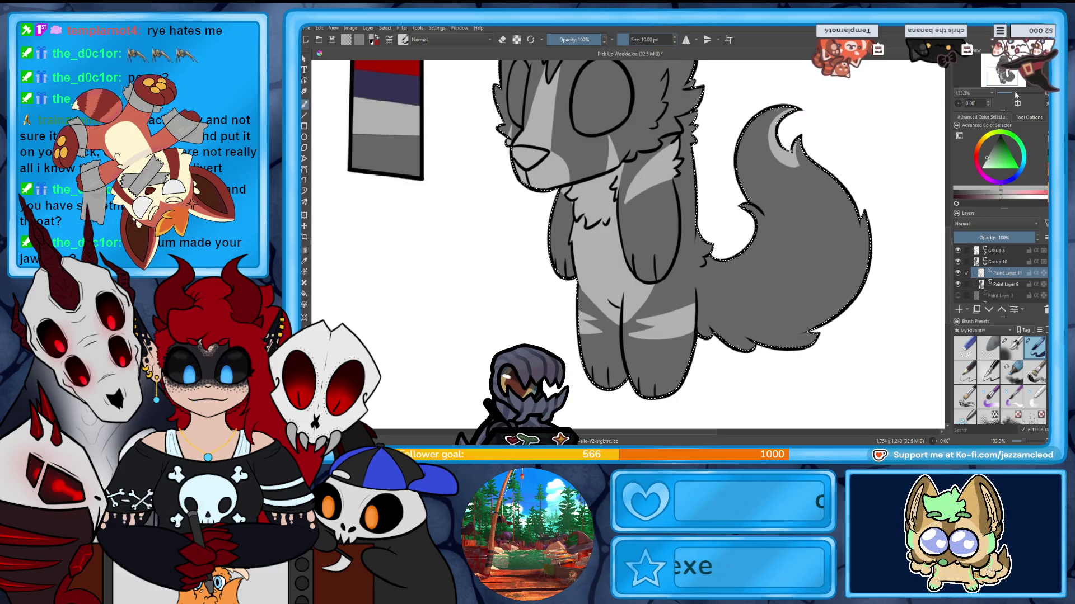
scroll(639, 210, "up", 2)
Zoom to the tail and paint light grey highlights along its right edge toward the tip.
left_click_drag(873, 160, 636, 266)
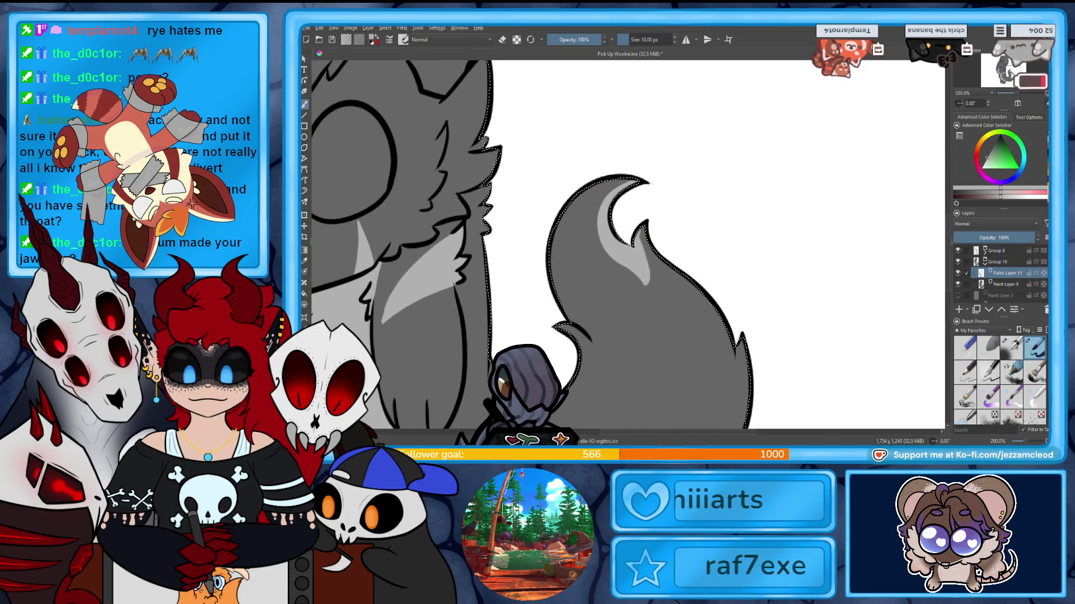
left_click_drag(673, 245, 697, 117)
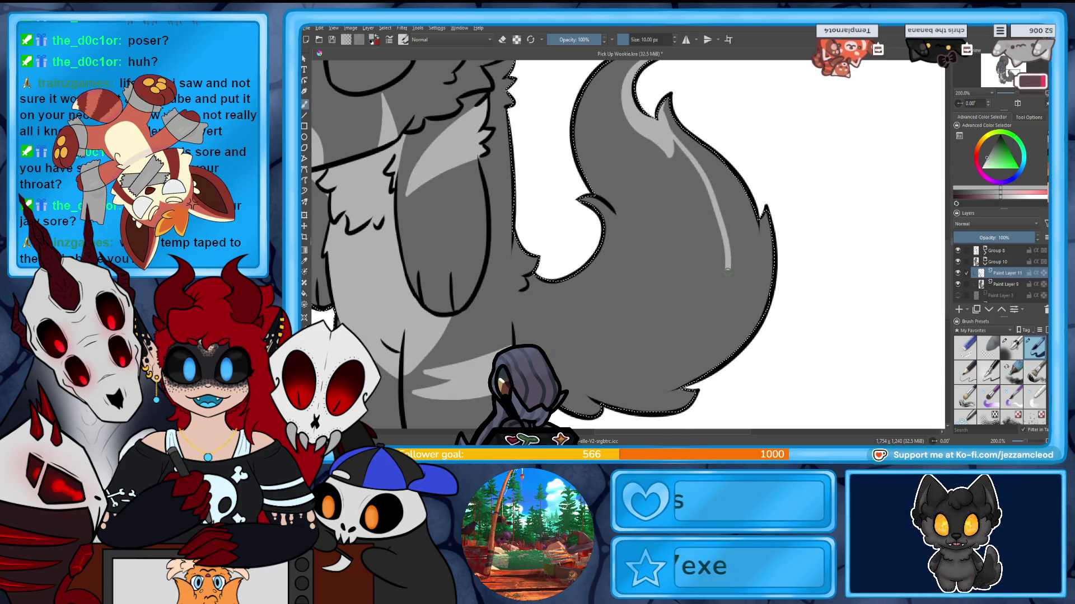
mouse_move(681, 134)
left_mouse_down()
mouse_move(729, 289)
mouse_move(744, 229)
left_mouse_up()
left_click_drag(742, 277, 757, 210)
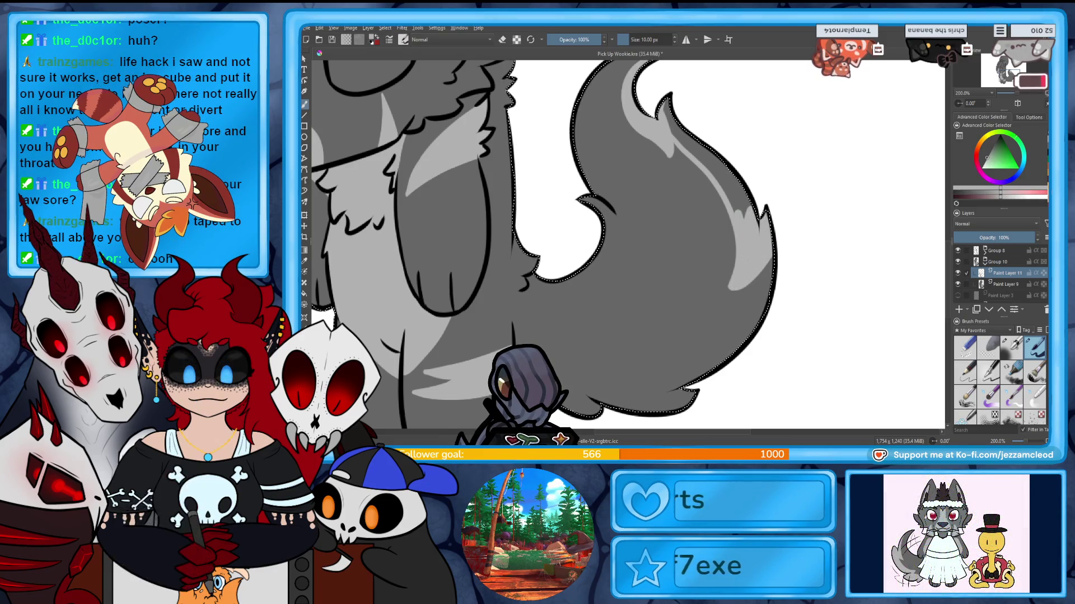
mouse_move(711, 153)
left_mouse_down()
mouse_move(736, 181)
mouse_move(742, 214)
left_mouse_up()
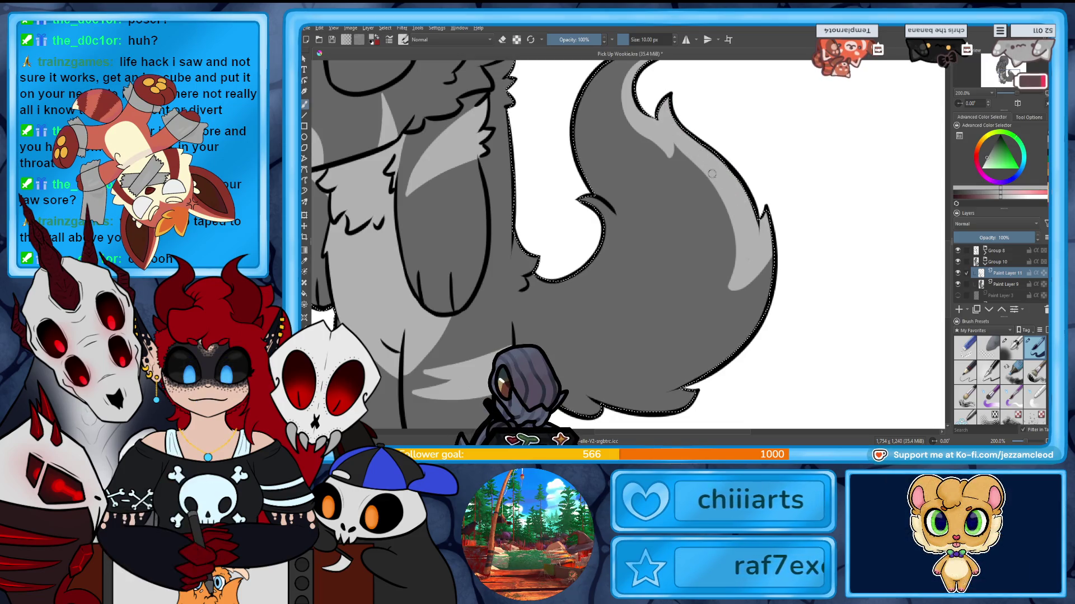
Erase part of the streak on the tail's lower edge and extend the marking down the right edge.
key("e")
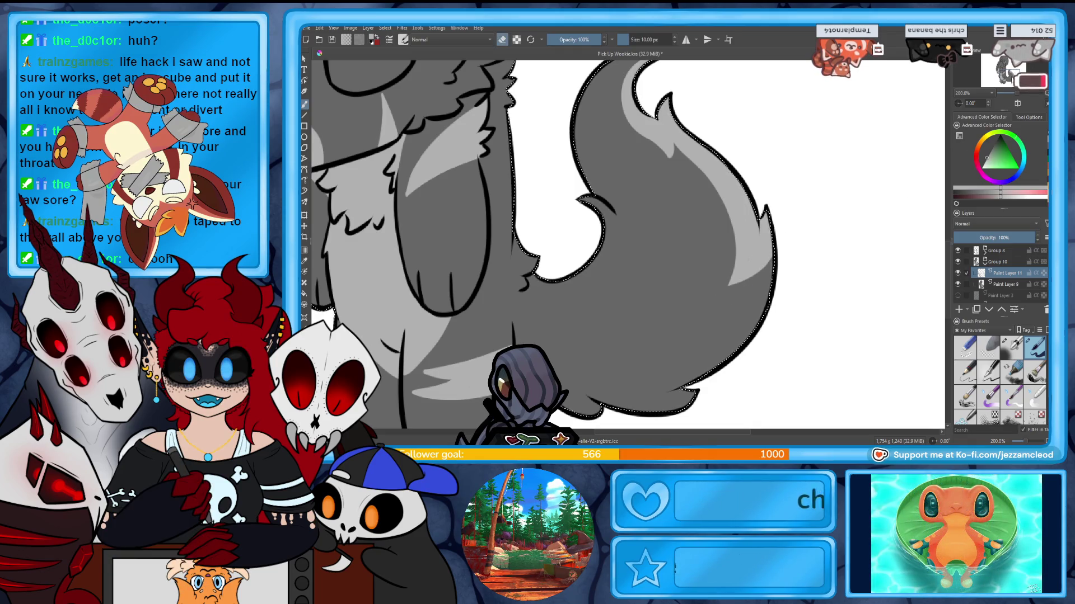
left_click_drag(538, 252, 604, 176)
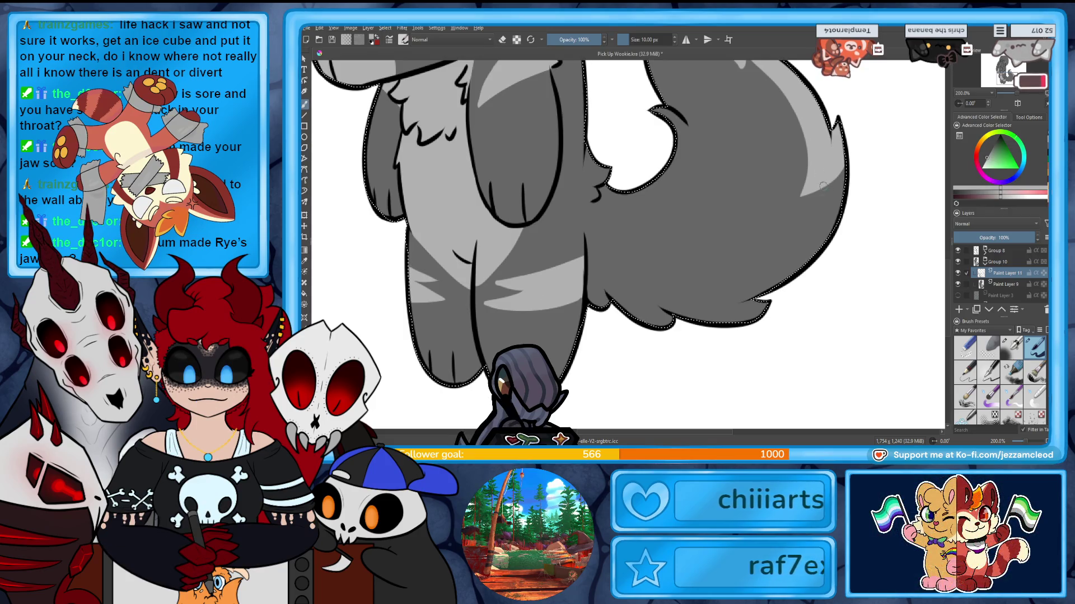
mouse_move(752, 295)
left_mouse_down()
mouse_move(720, 294)
mouse_move(808, 243)
left_mouse_up()
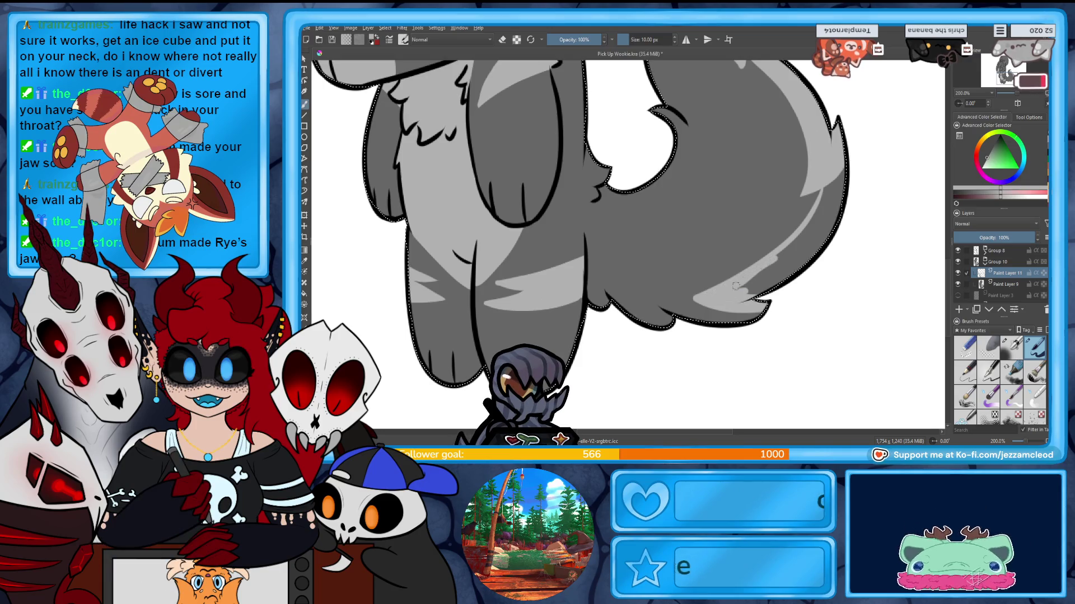
mouse_move(830, 215)
left_mouse_down()
mouse_move(822, 200)
mouse_move(785, 251)
left_mouse_up()
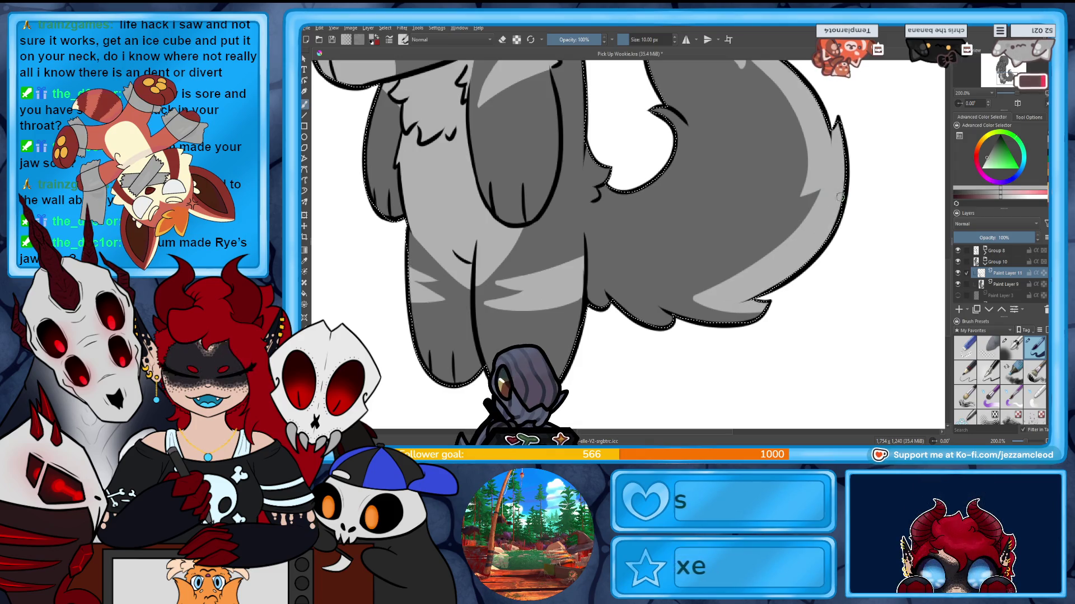
key("e")
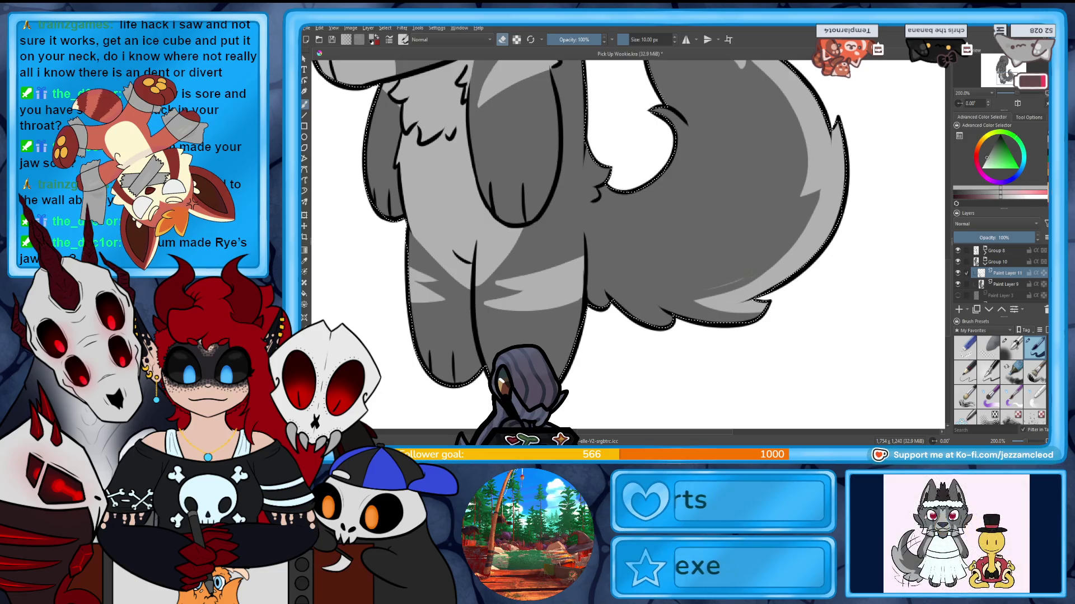
scroll(626, 244, "up", 1)
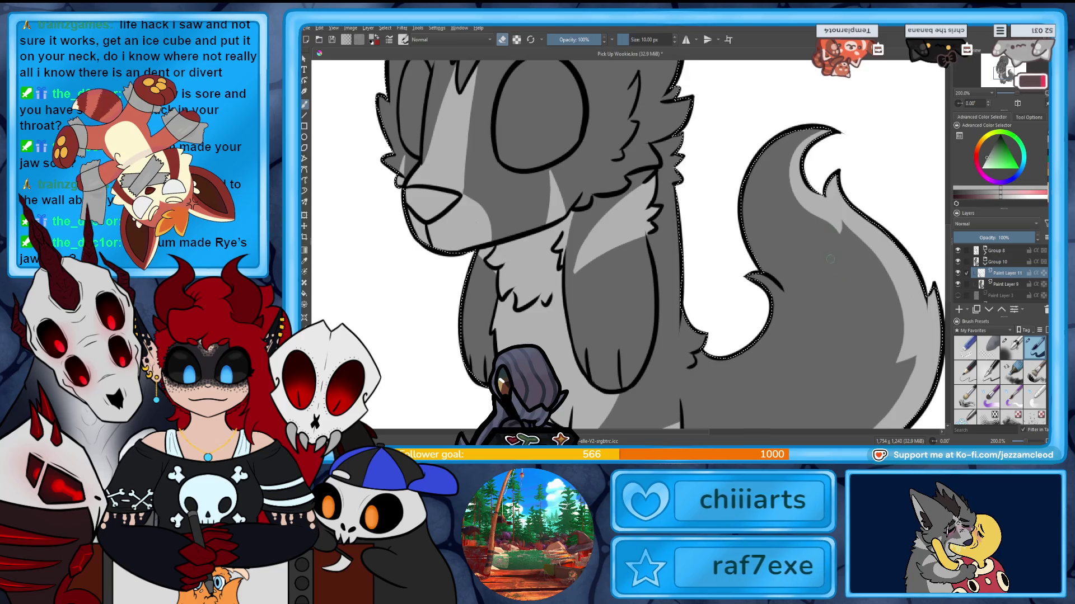
scroll(660, 244, "down", 5)
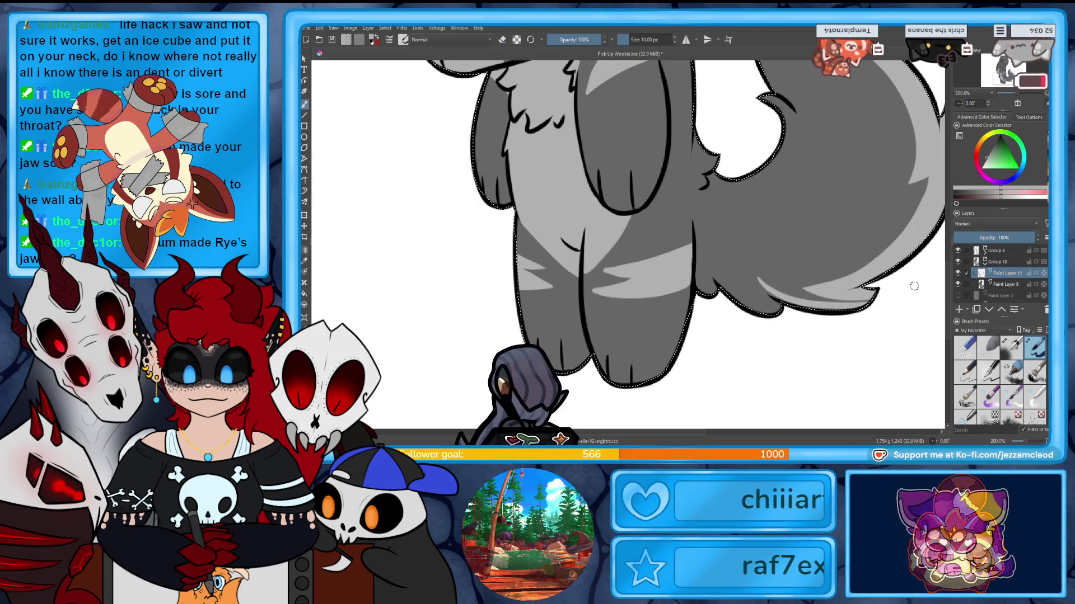
Paint a light grey stroke along the tail's underside, undoing one attempt.
left_click_drag(914, 284, 847, 302)
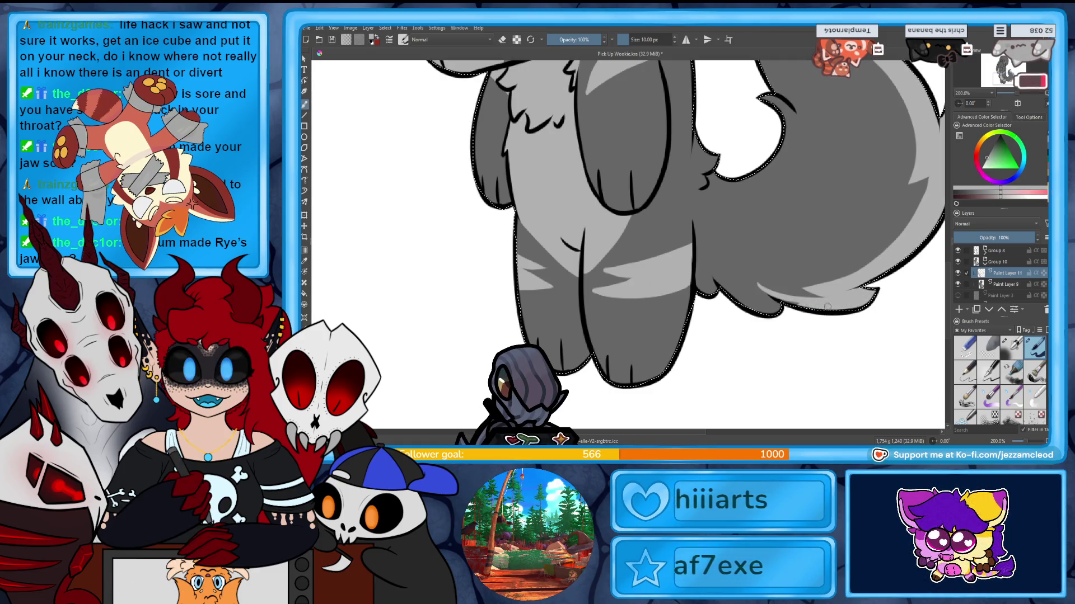
left_click_drag(763, 286, 805, 311)
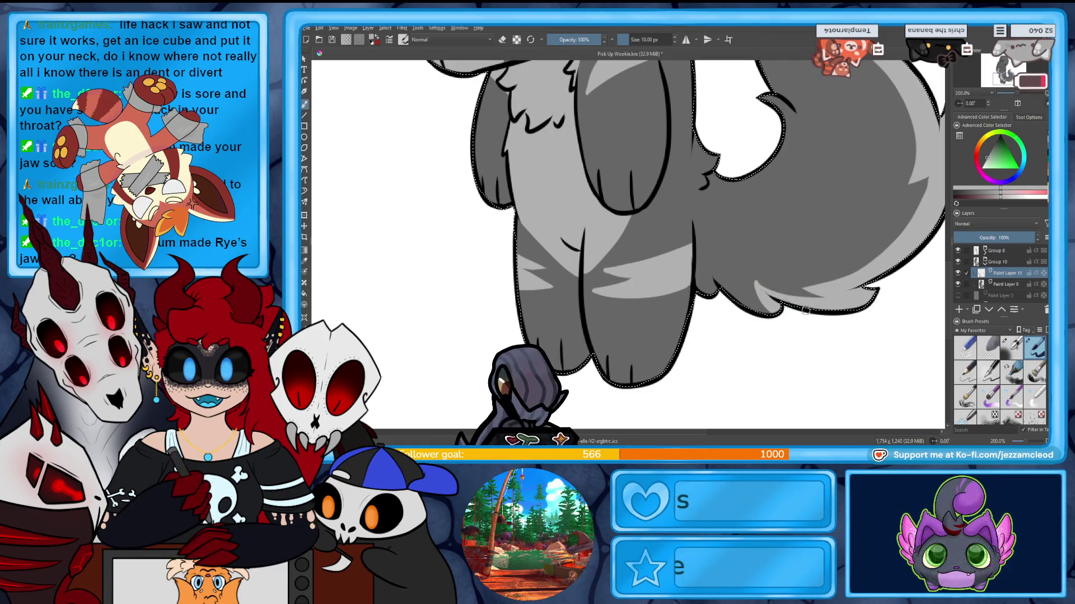
left_click_drag(713, 299, 768, 315)
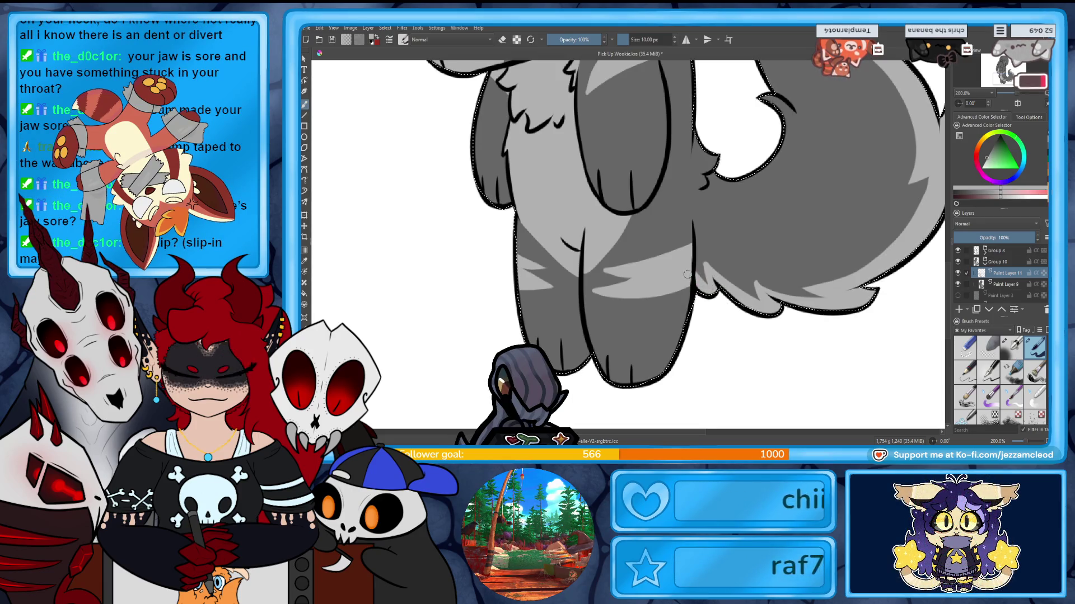
key("ctrl+z")
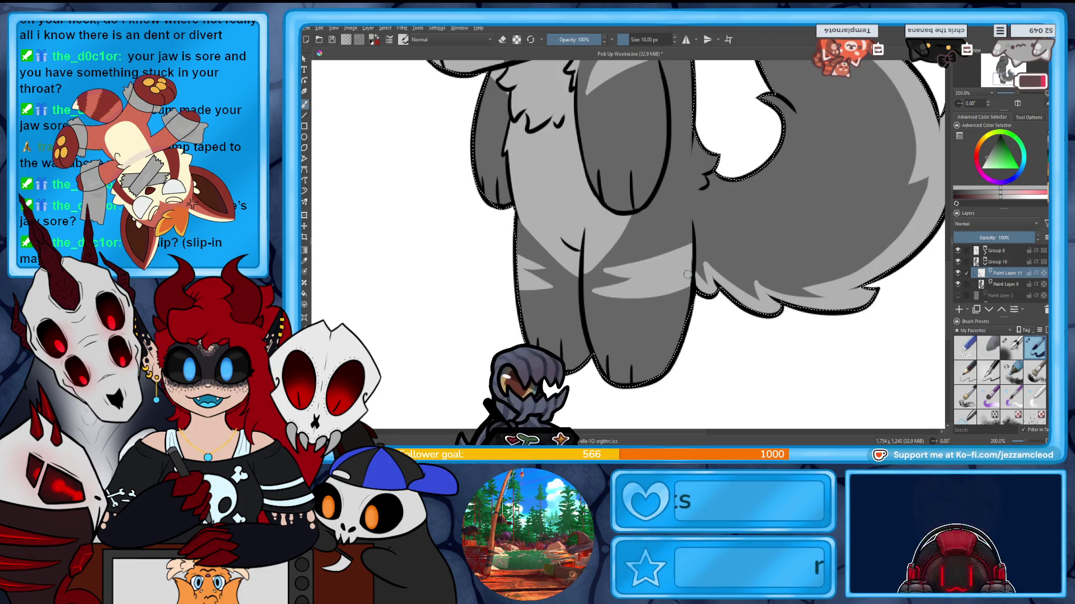
key("e")
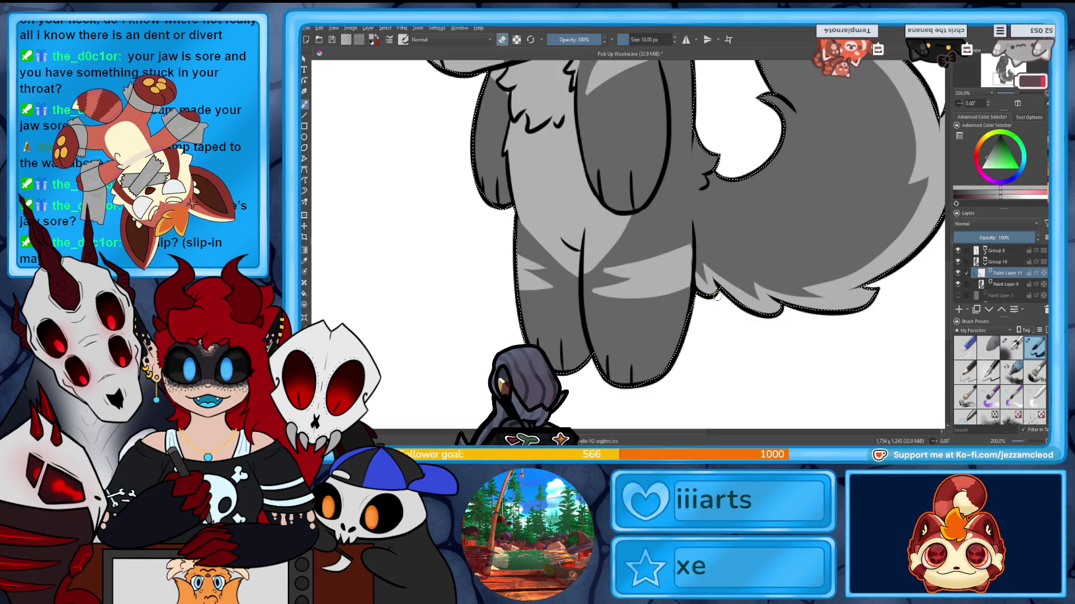
scroll(716, 295, "down", 3)
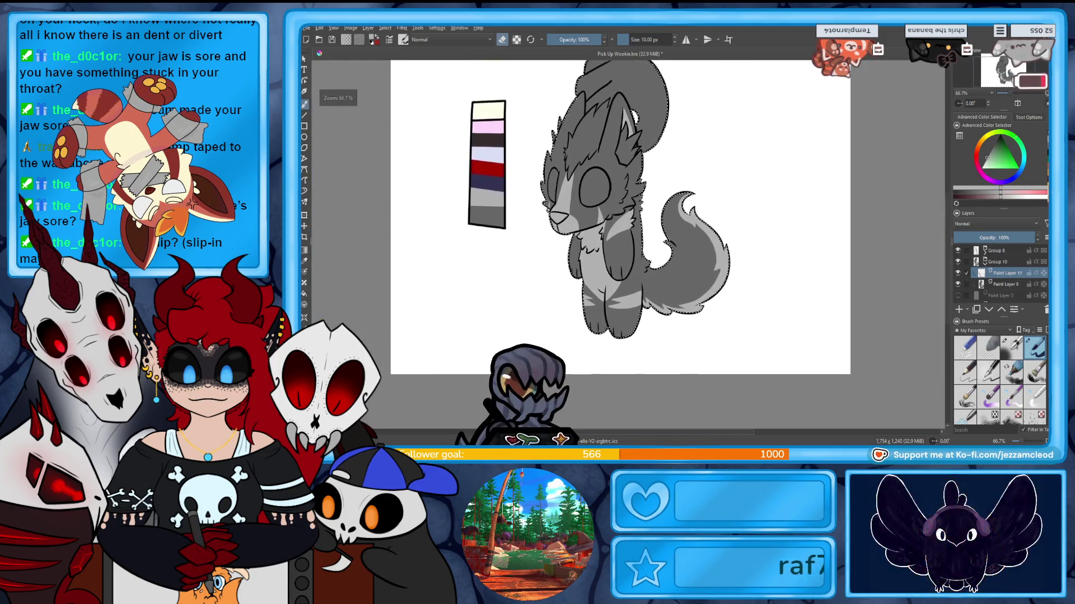
scroll(579, 132, "up", 1)
scroll(579, 132, "up", 1)
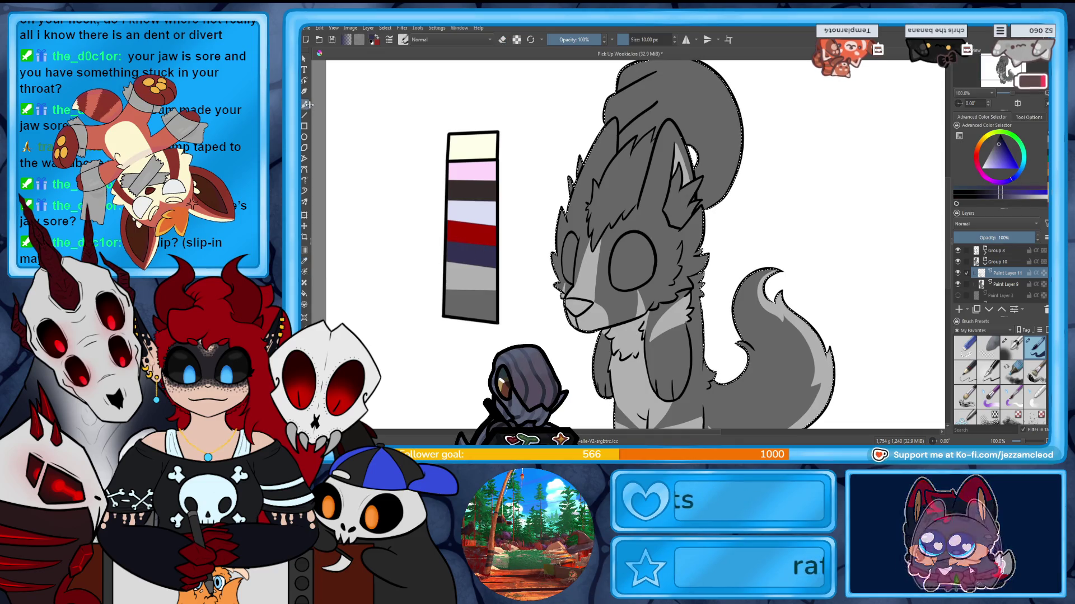
Insert Paint Layer 12 above Paint Layer 11 for the ear and nose details.
key("Insert")
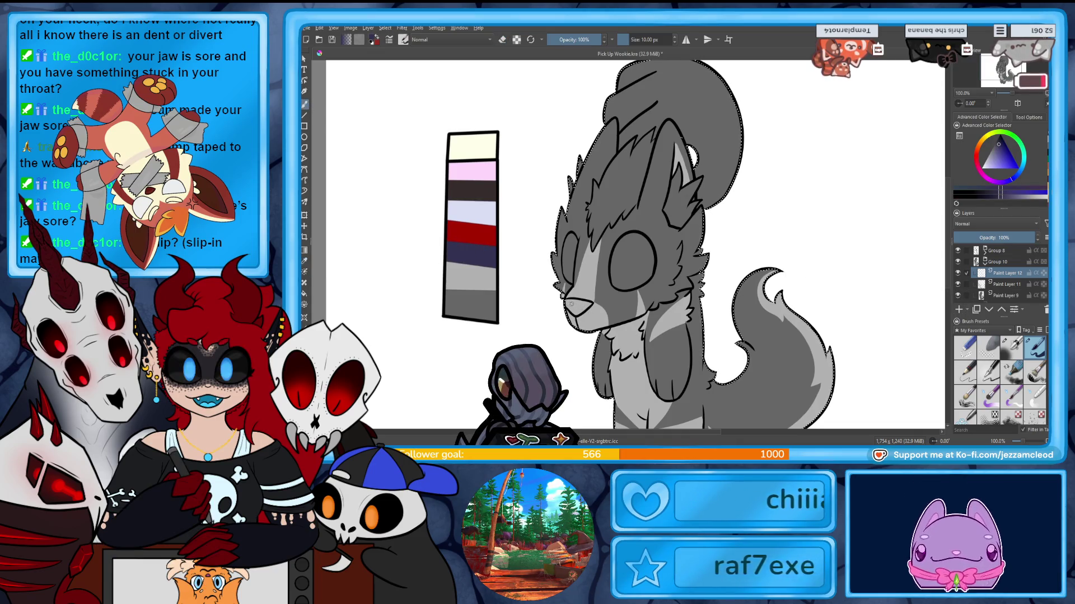
Paint the nose dark purple-grey and shade the inside of the right ear darker grey.
key("plus")
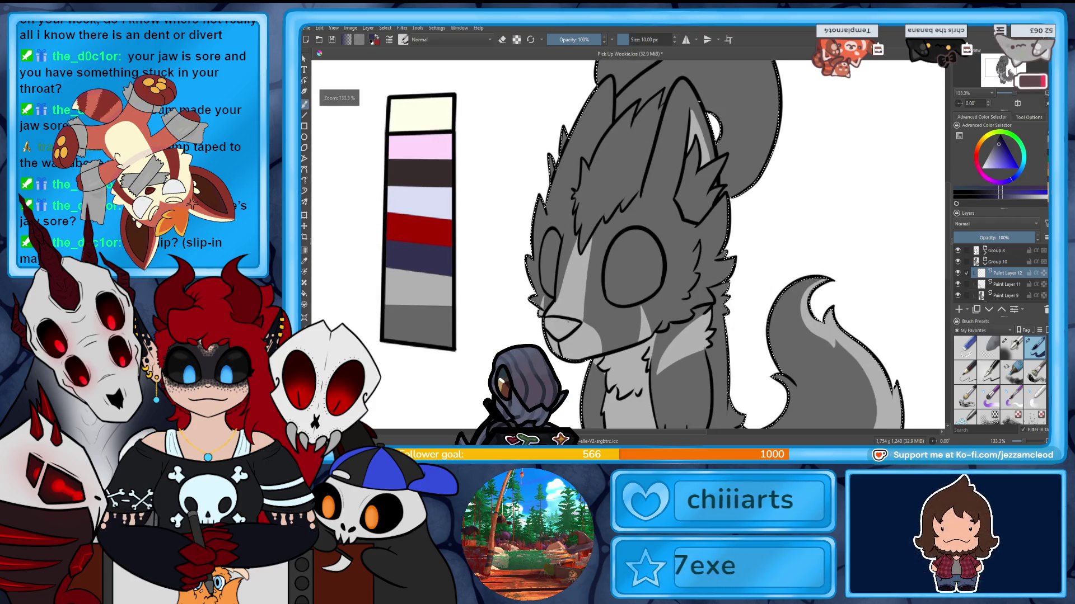
left_click_drag(546, 320, 562, 327)
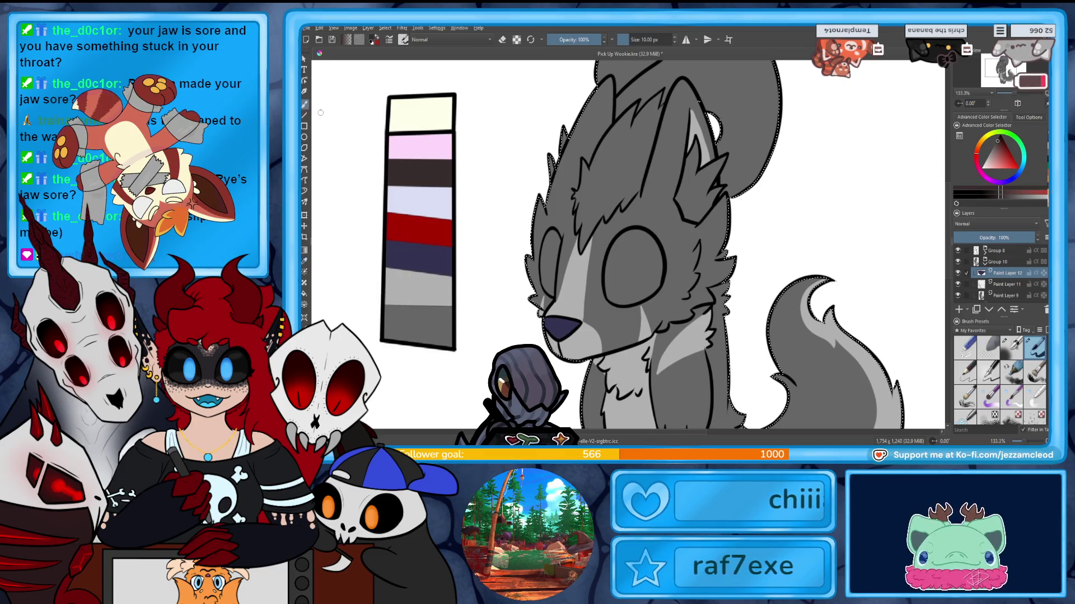
scroll(626, 244, "up", 1)
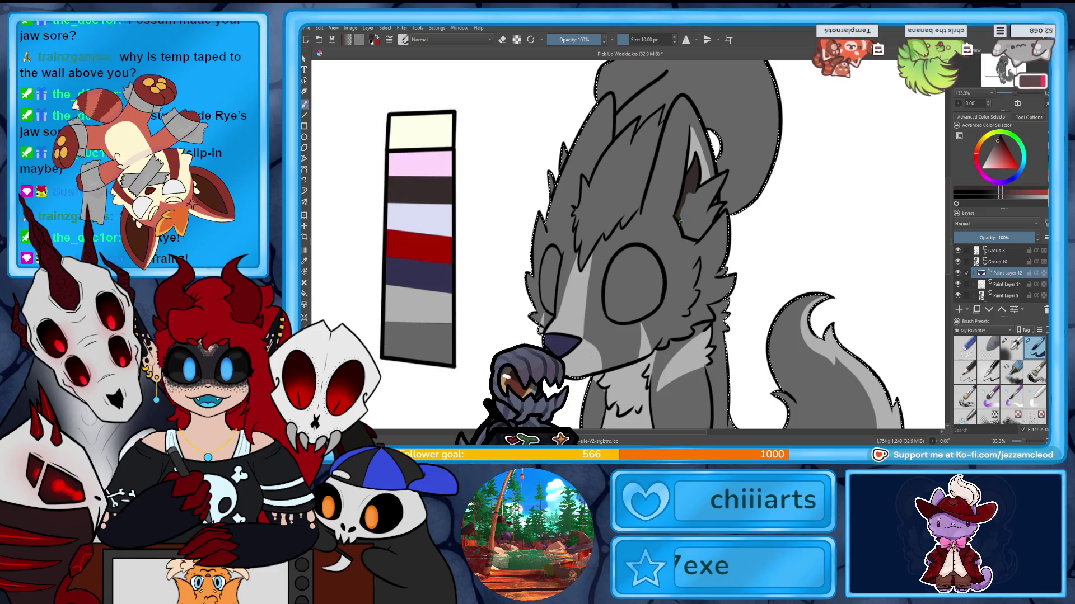
mouse_move(684, 197)
left_mouse_down()
mouse_move(706, 180)
mouse_move(706, 192)
left_mouse_up()
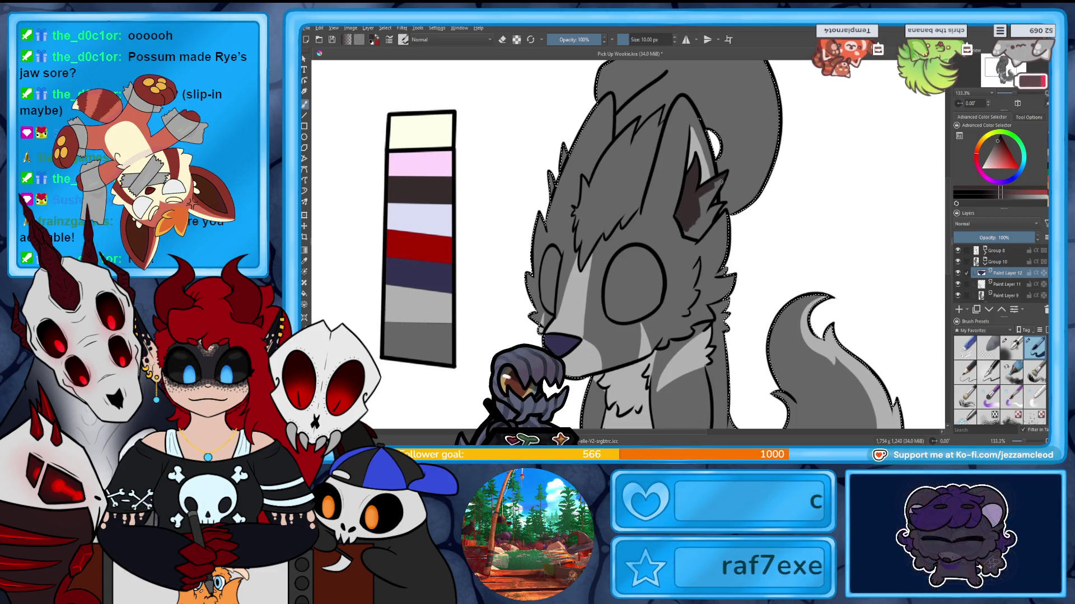